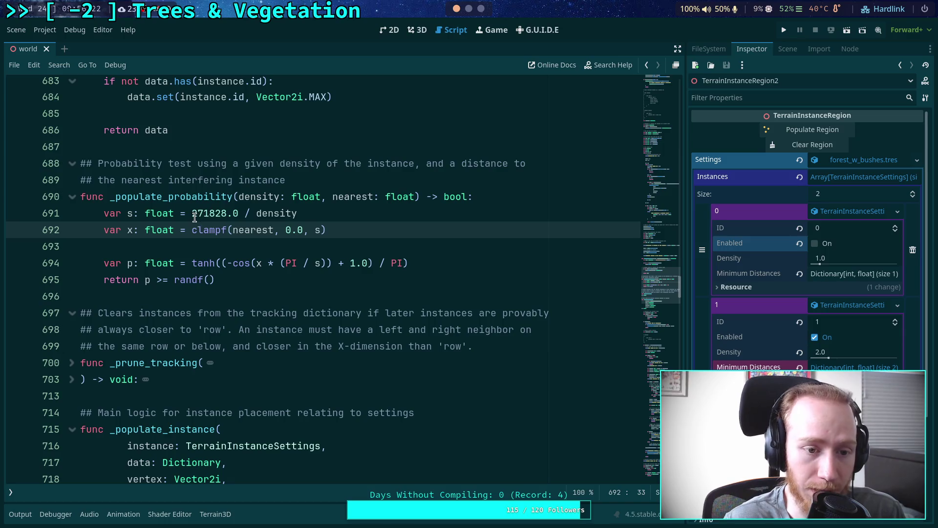
# - Change the large density constant to 10 and save the script
pyautogui.moveTo(198, 215); pyautogui.dragTo(227, 218)
pyautogui.press('BackSpace')
pyautogui.press('BackSpace')
pyautogui.write('10')
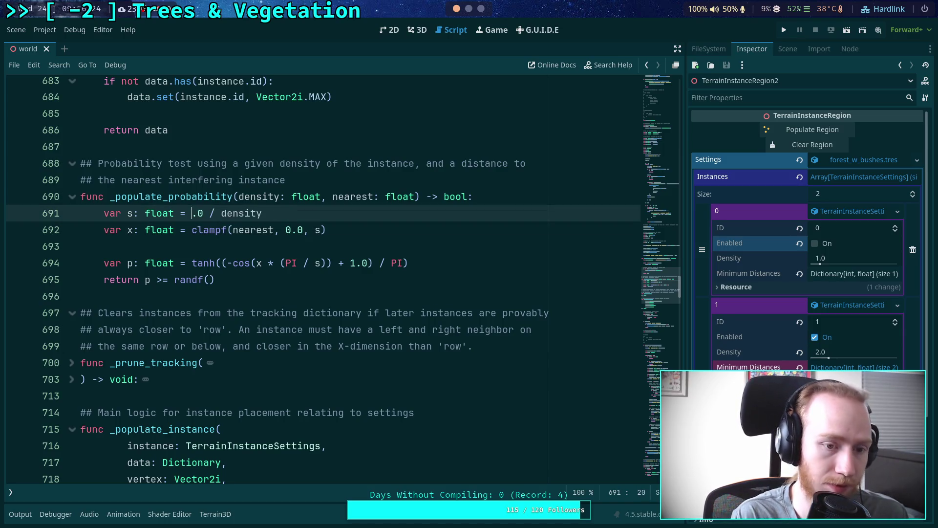
pyautogui.hotkey('ctrl', 's')
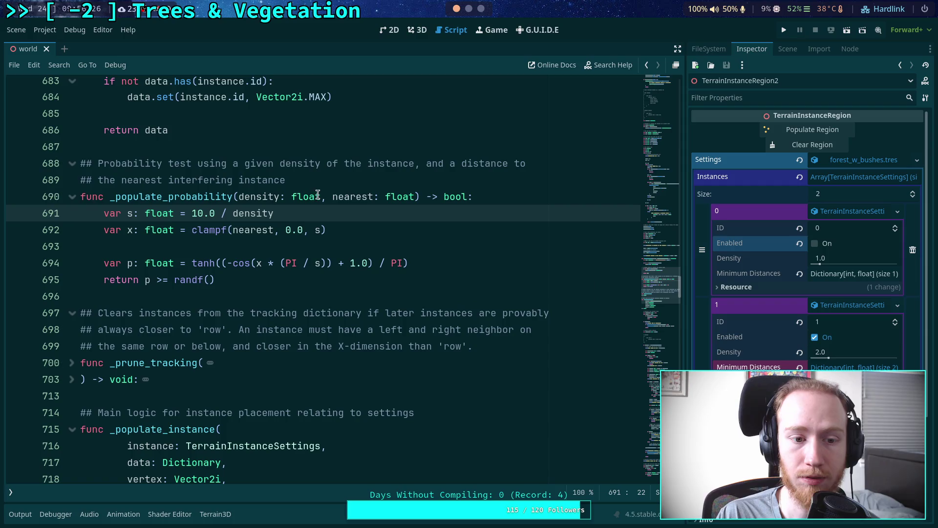
# - Add print('p: %.3f' % p) on a new line after line 694
pyautogui.click(443, 260)
pyautogui.press('Return')
pyautogui.write("print('p")
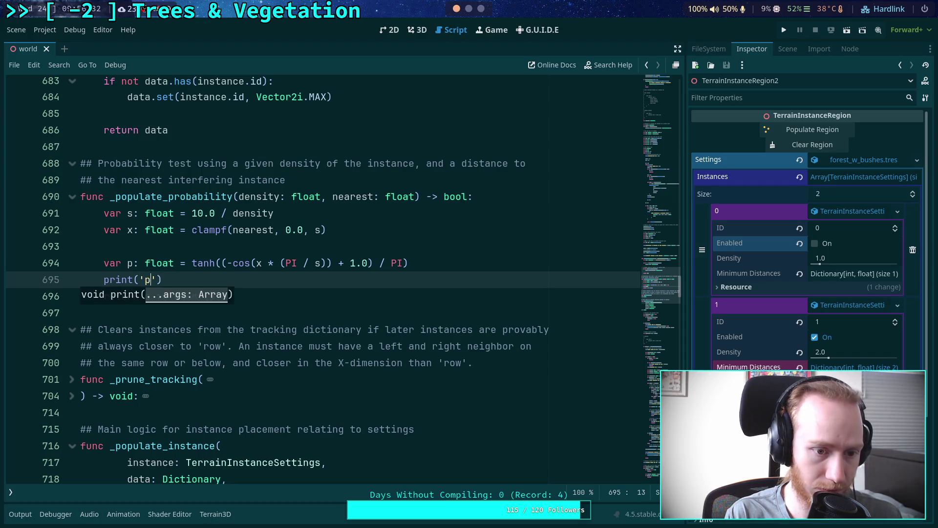
pyautogui.write(': %')
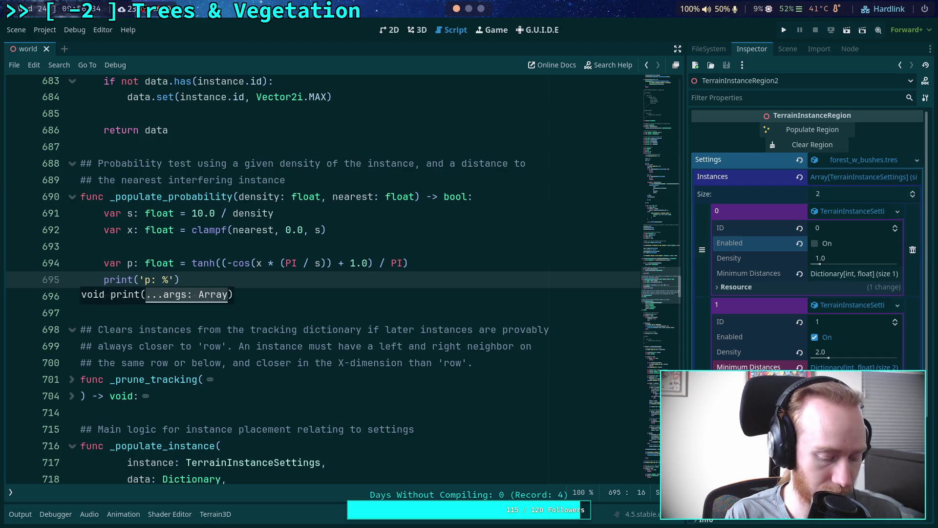
pyautogui.write(".3f'")
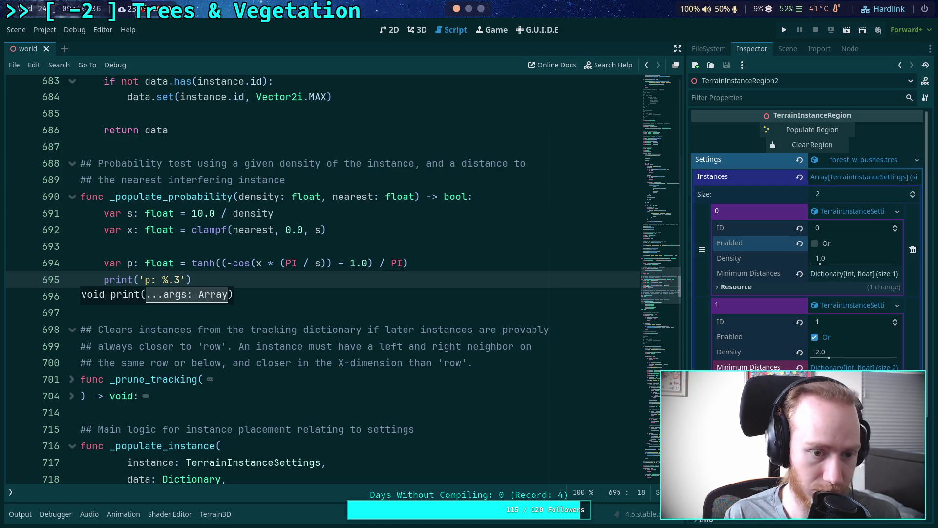
pyautogui.write(' % ')
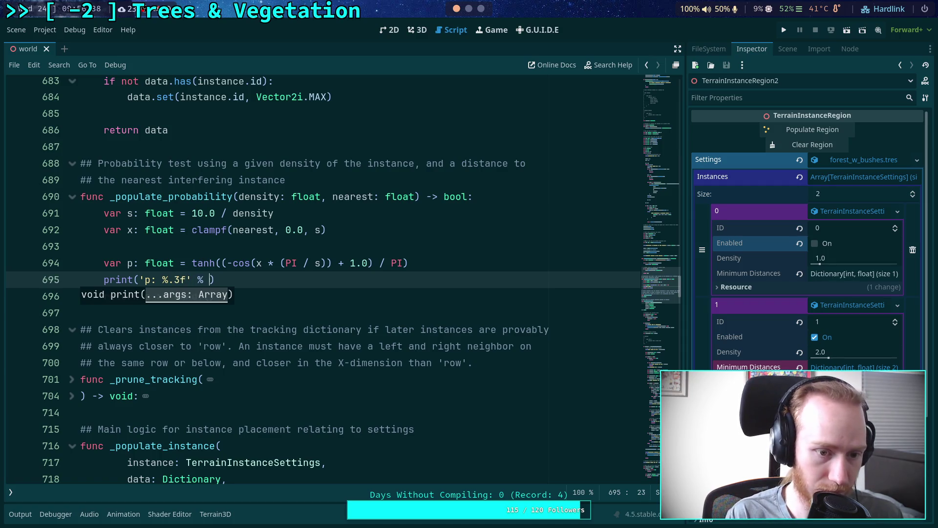
pyautogui.write('p)')
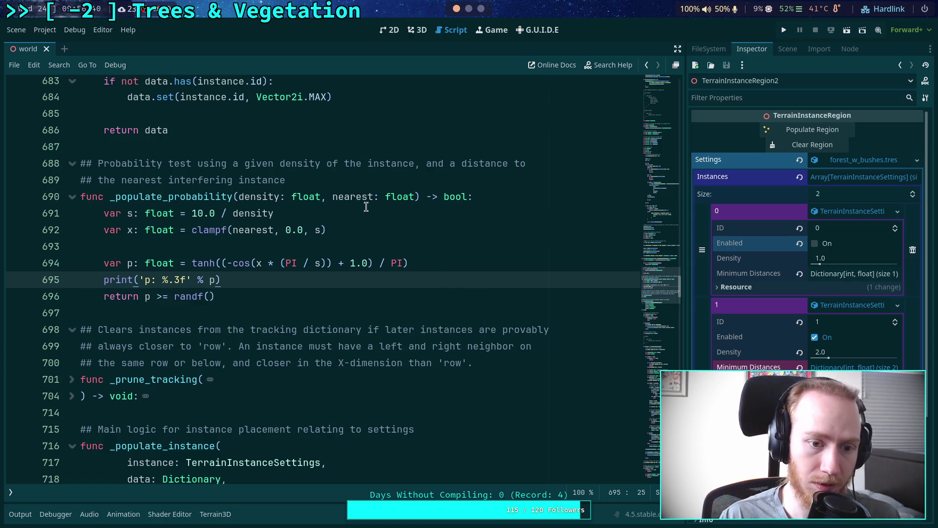
# - Restore the 271828 constant on line 691, place the print line above the return, and save
pyautogui.press('BackSpace')
pyautogui.press('BackSpace')
pyautogui.press('BackSpace')
pyautogui.write('rob')
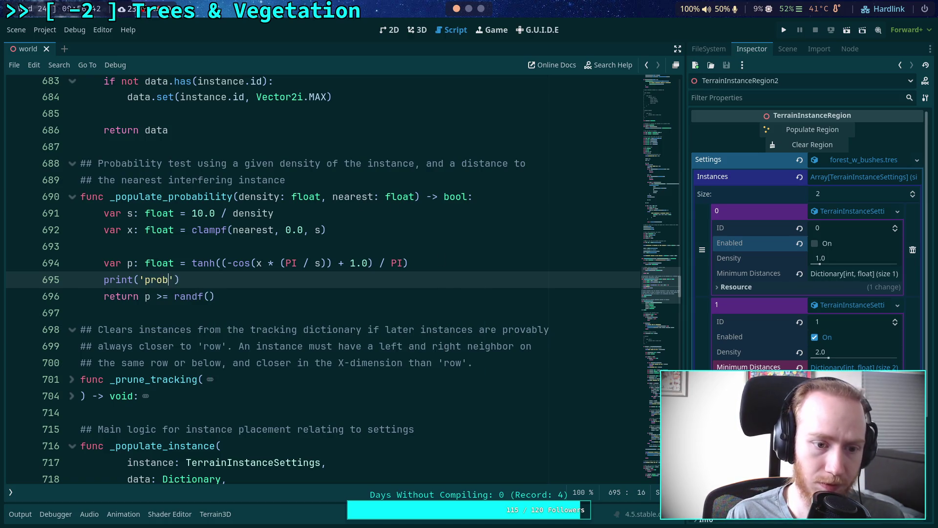
pyautogui.hotkey('ctrl', 'shift', 'k')
pyautogui.click(191, 213)
pyautogui.press('Delete')
pyautogui.press('Delete')
pyautogui.write('271828')
pyautogui.press('Down')
pyautogui.press('Down')
pyautogui.press('Down')
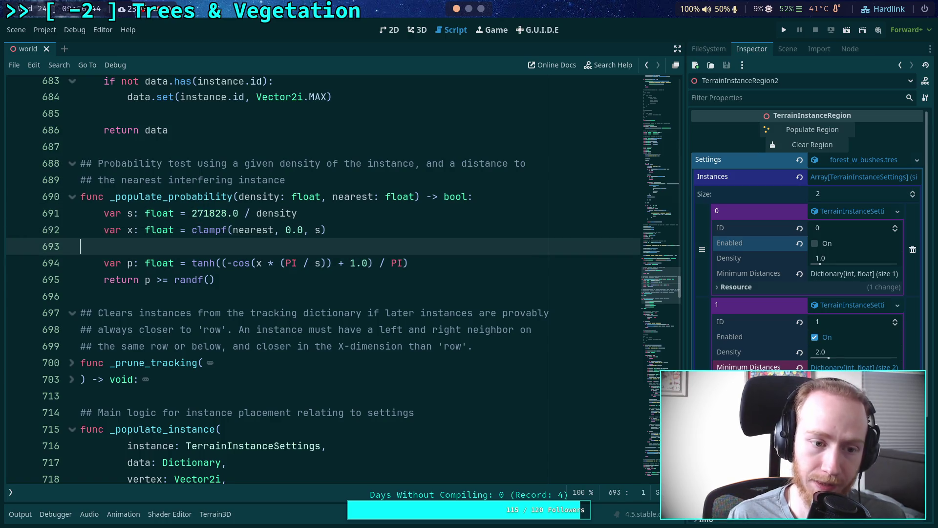
pyautogui.write("print('p: %.3f' % p)")
pyautogui.hotkey('ctrl', 's')
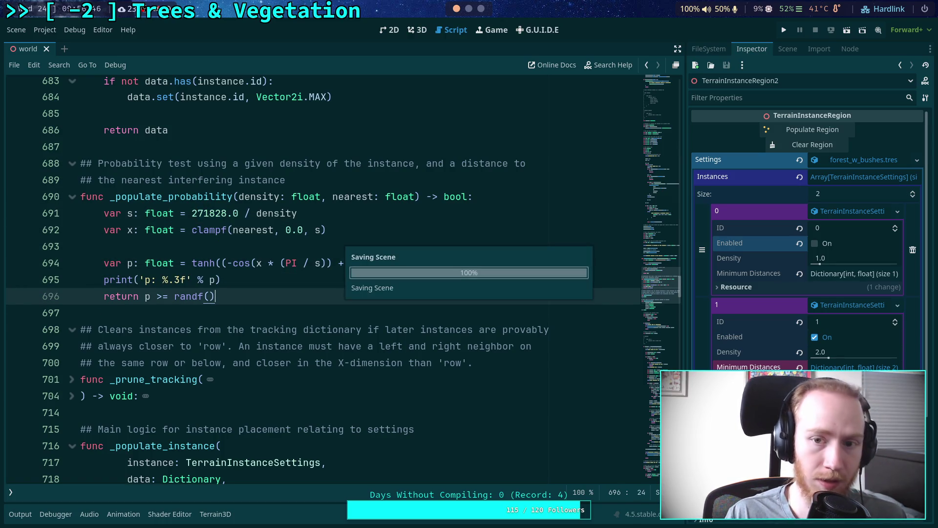
# - Show the 3D view with an empty Output log and a taller viewport
pyautogui.click(421, 33)
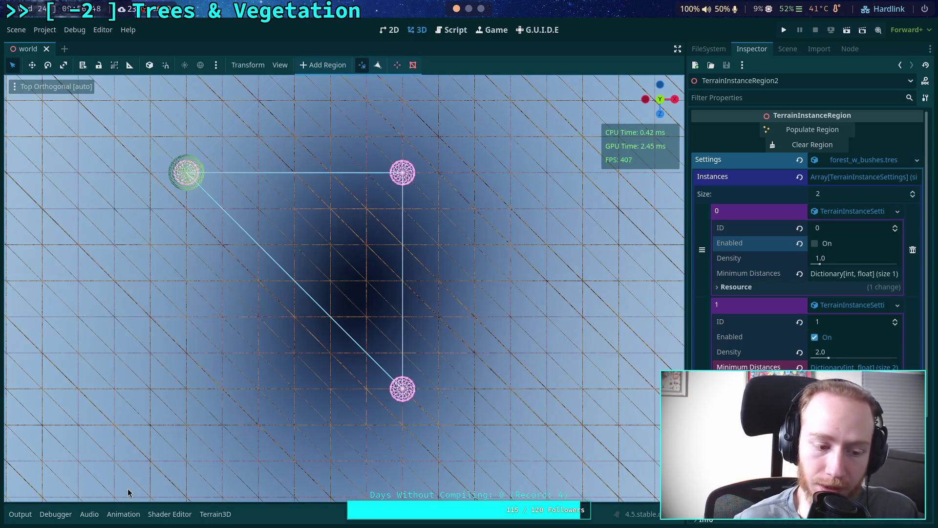
pyautogui.click(20, 514)
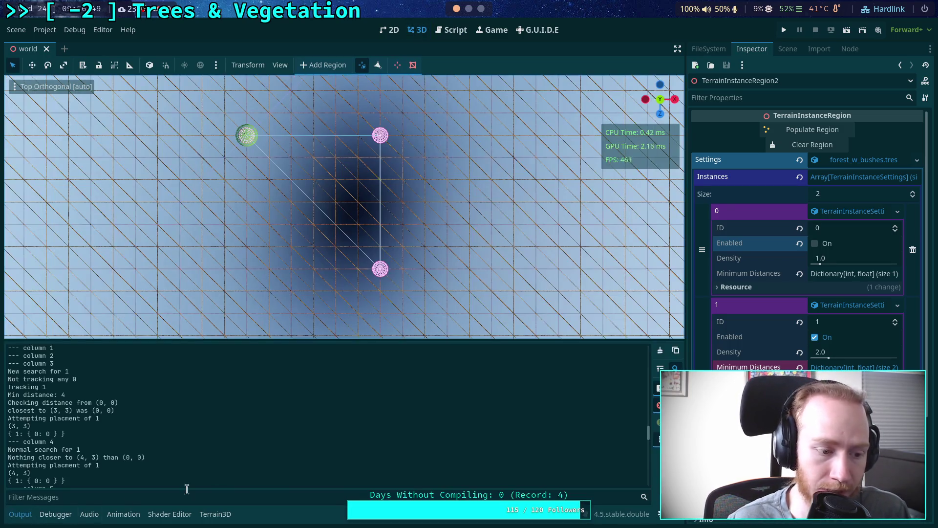
pyautogui.click(660, 349)
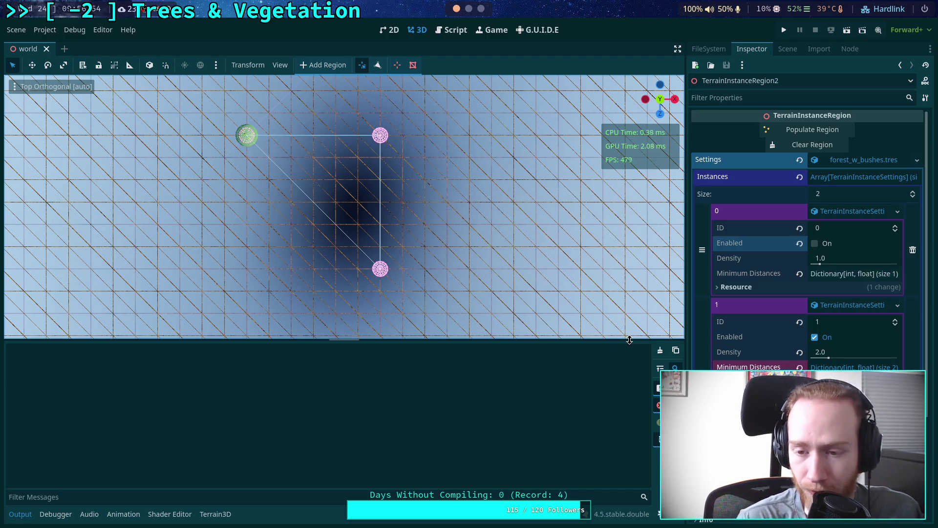
pyautogui.moveTo(630, 340); pyautogui.dragTo(628, 395)
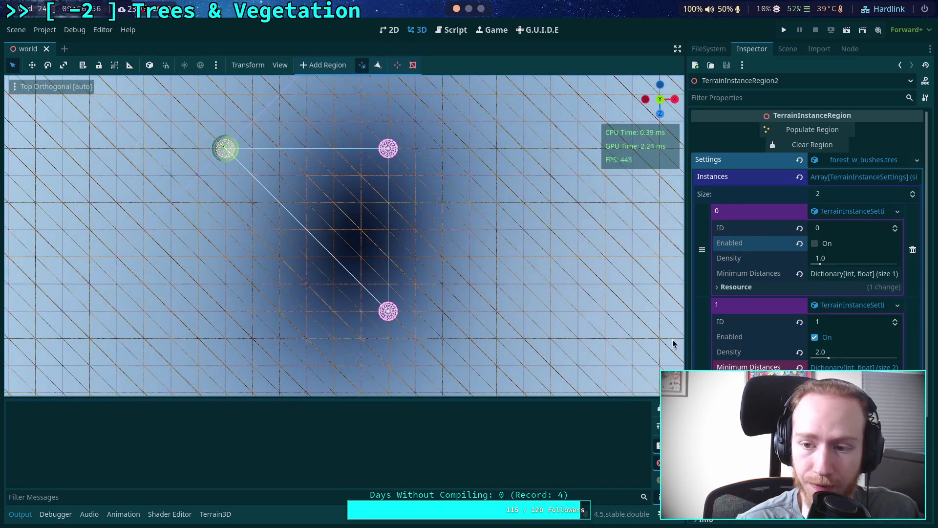
# - Clear and repopulate the region, then scroll through the logged p values
pyautogui.click(810, 148)
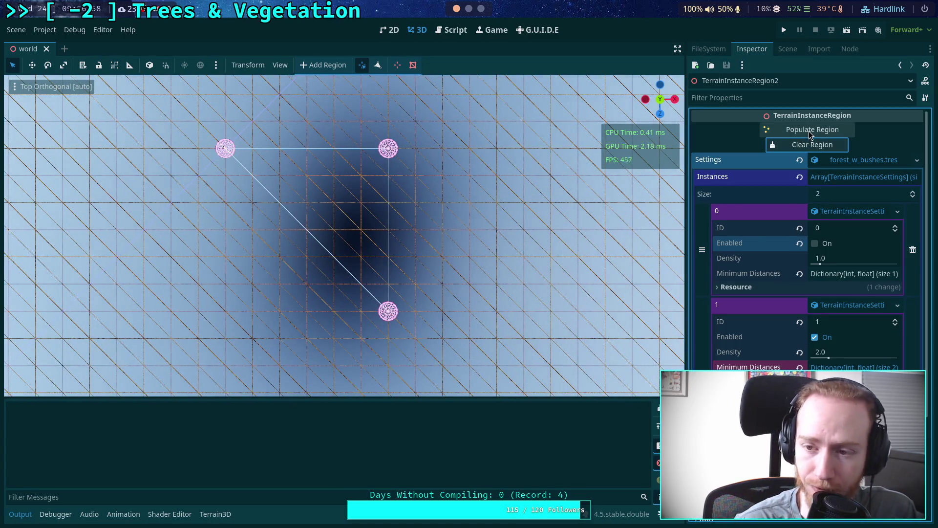
pyautogui.click(809, 131)
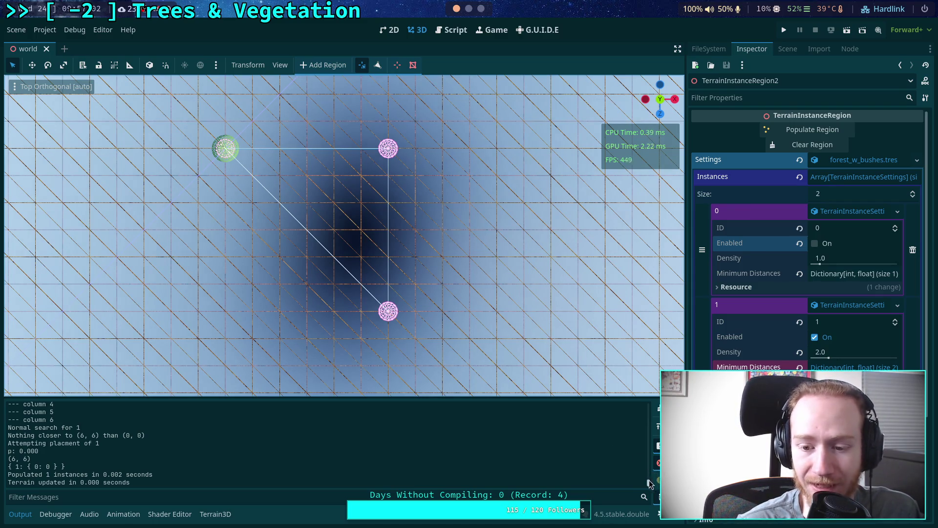
pyautogui.moveTo(649, 482); pyautogui.dragTo(649, 394)
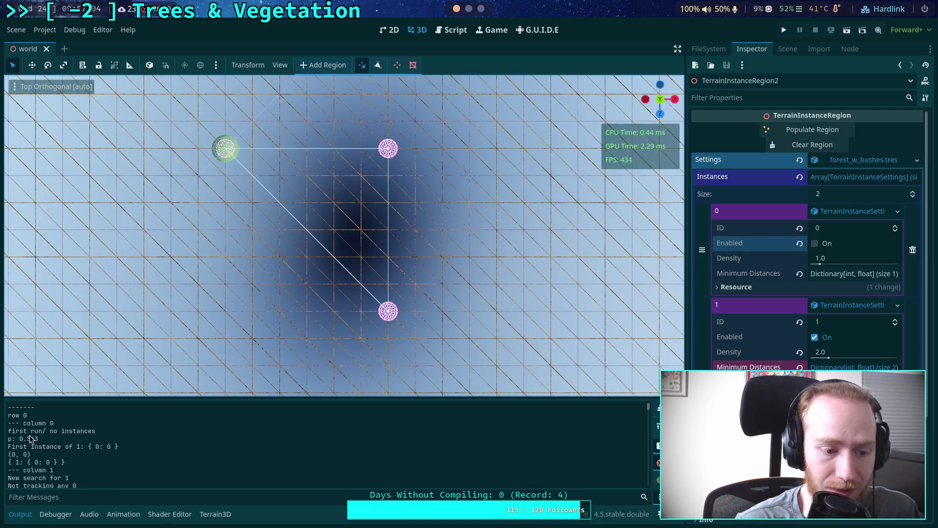
pyautogui.scroll(-2, 44, 442)
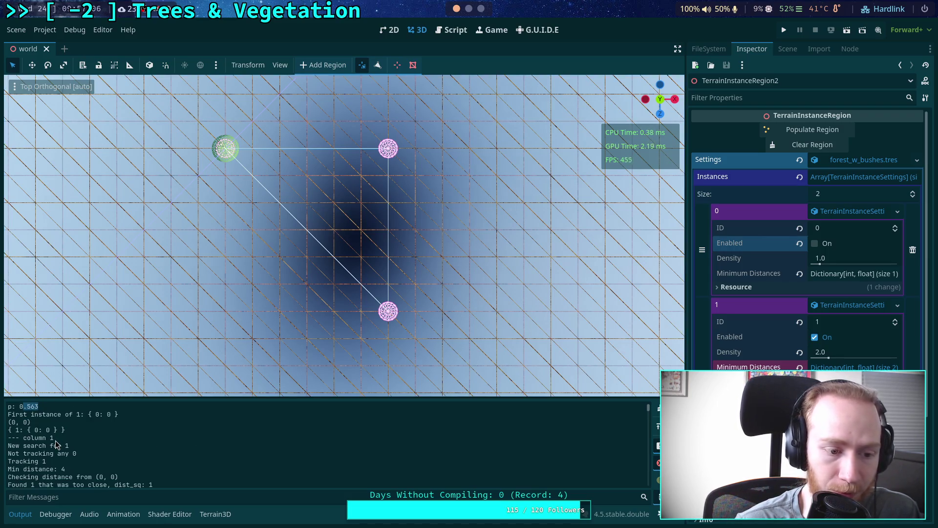
pyautogui.scroll(-2, 64, 443)
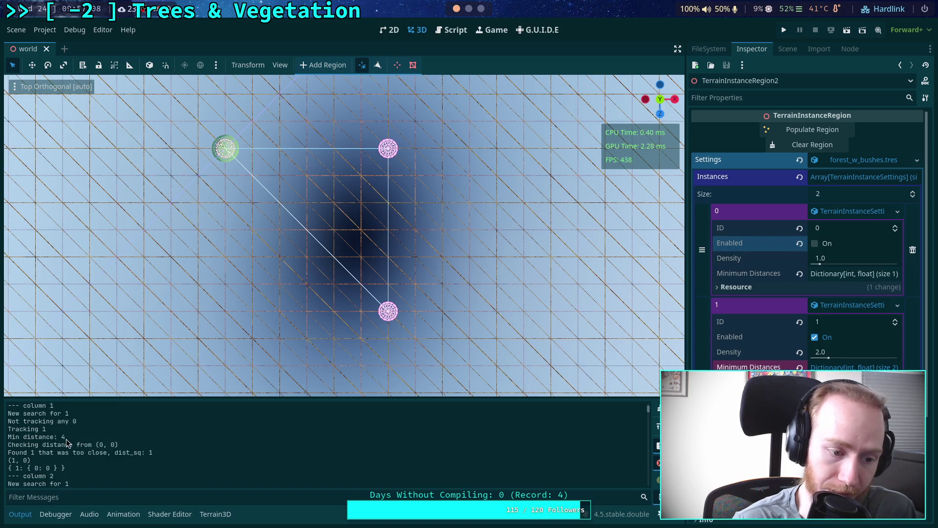
pyautogui.scroll(-2, 53, 452)
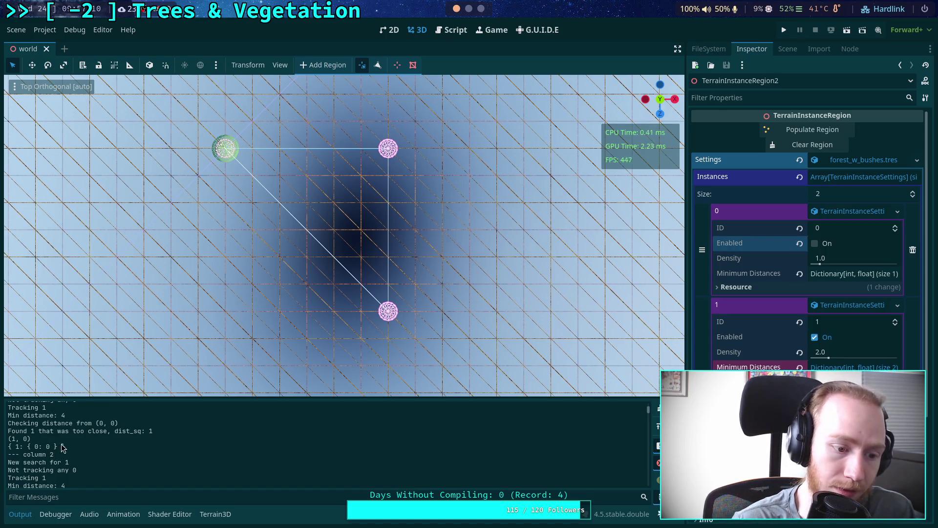
pyautogui.scroll(-4, 62, 447)
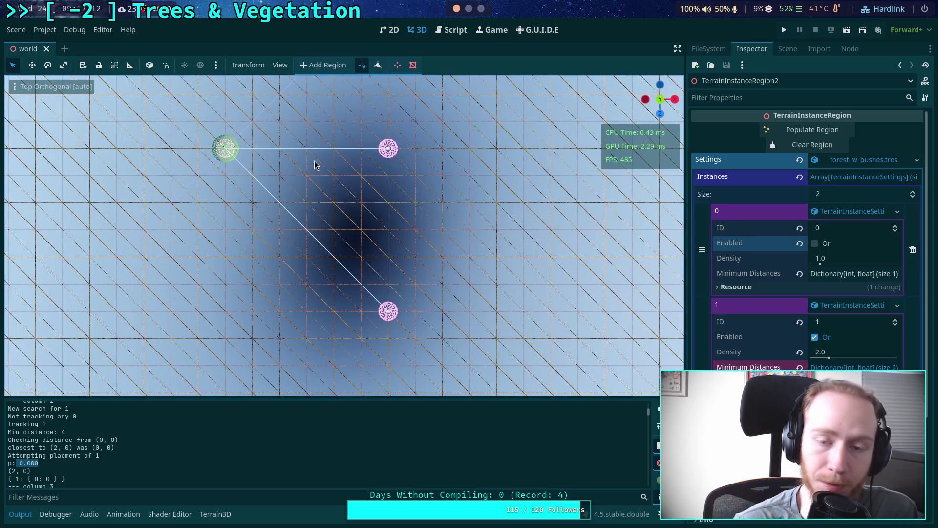
# - Replace 271828 with 10 on line 691, save, and go back to the 3D view
pyautogui.click(449, 29)
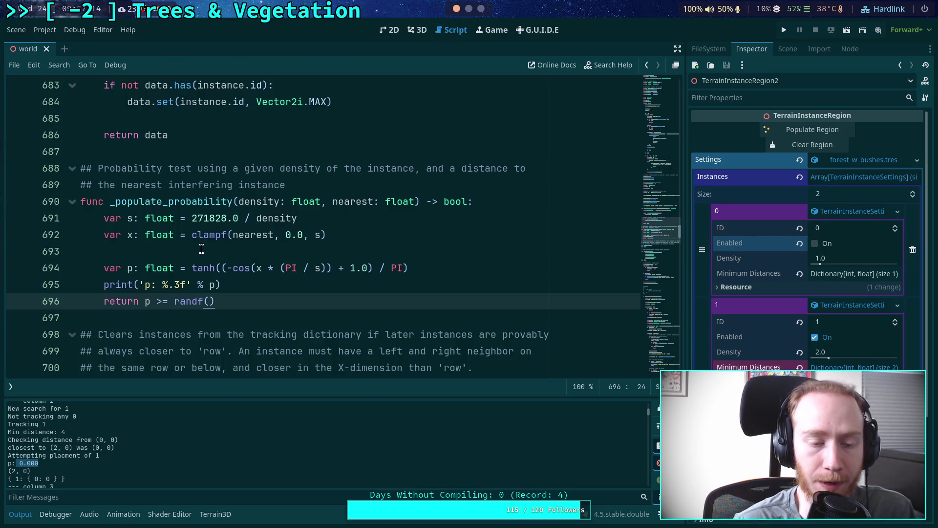
pyautogui.moveTo(226, 218); pyautogui.dragTo(190, 215)
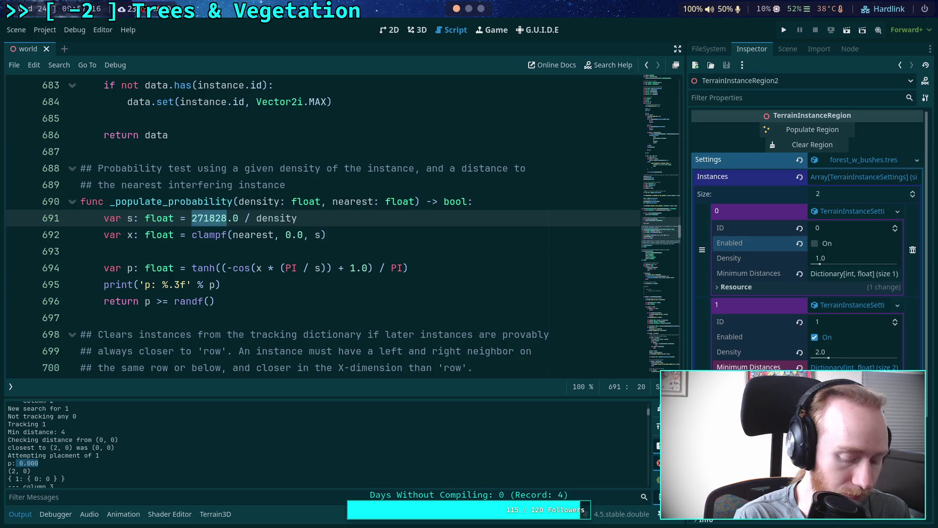
pyautogui.write('10')
pyautogui.hotkey('ctrl', 's')
pyautogui.press('Down')
pyautogui.press('Down')
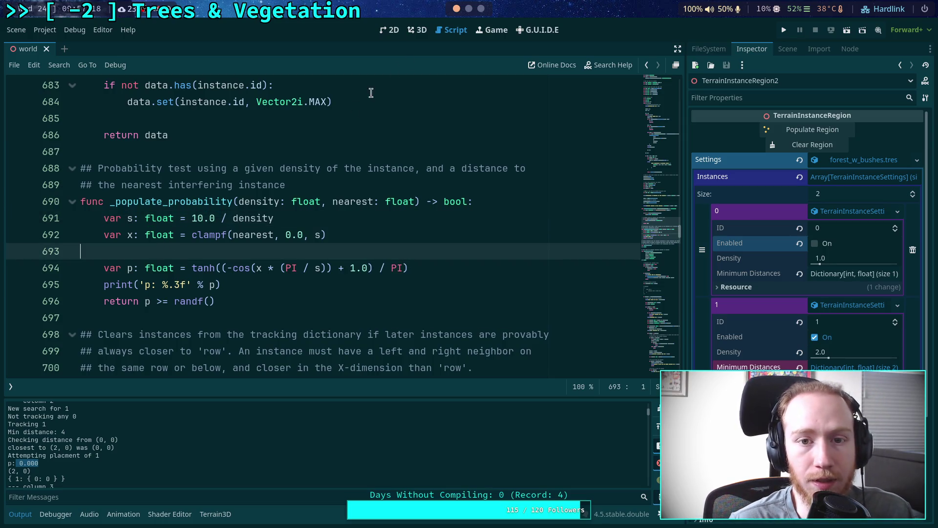
pyautogui.click(416, 30)
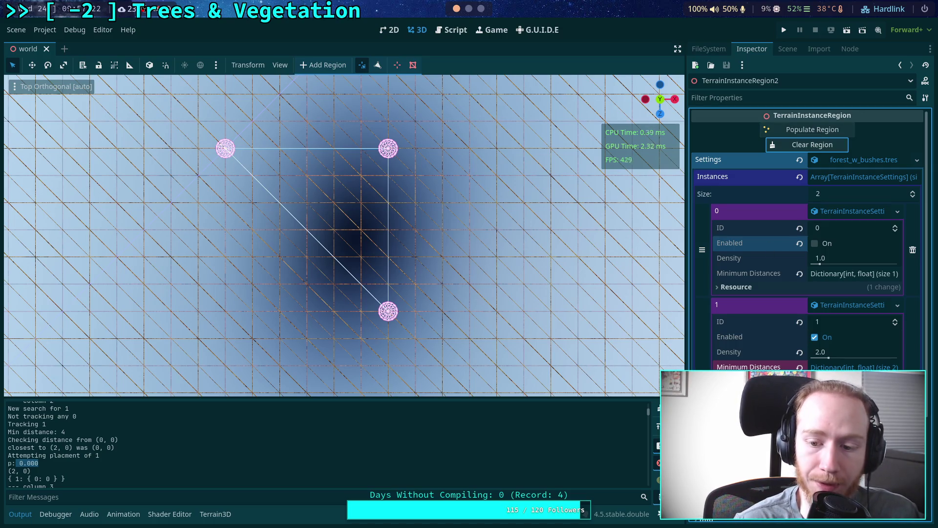
# - Repopulate the region with the 10.0 constant and find p value 0.216 in the log
pyautogui.click(812, 133)
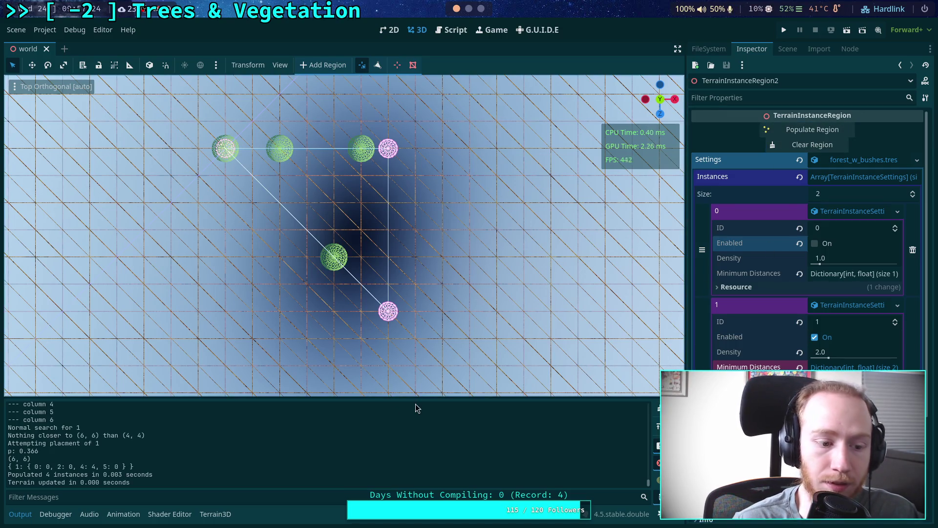
pyautogui.scroll(5, 516, 466)
pyautogui.scroll(5, 650, 455)
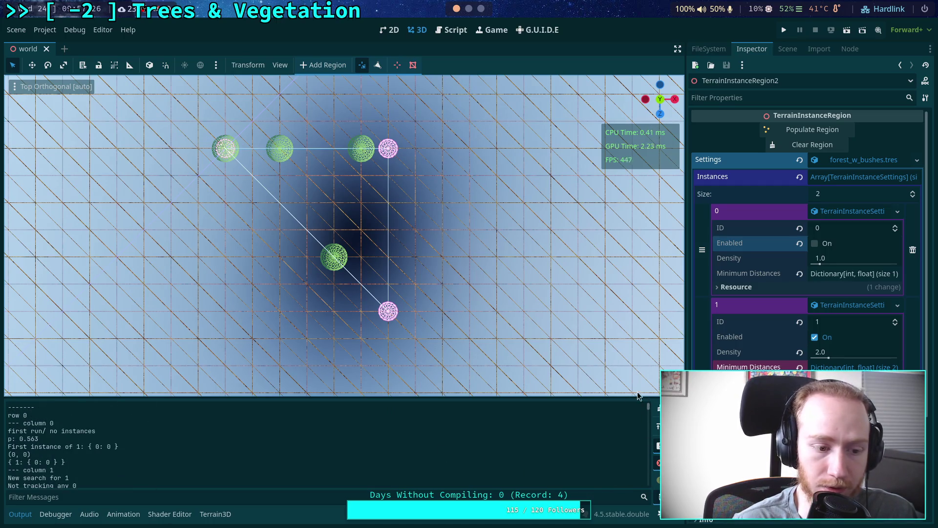
pyautogui.scroll(5, 83, 452)
pyautogui.scroll(-5, 73, 440)
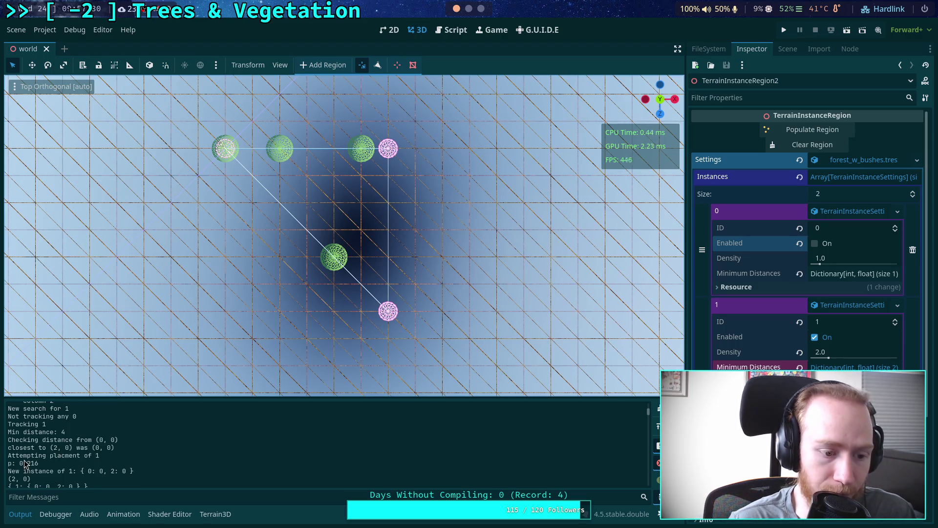
pyautogui.moveTo(23, 464); pyautogui.dragTo(105, 479)
pyautogui.scroll(-1, 104, 462)
pyautogui.scroll(-6, 104, 464)
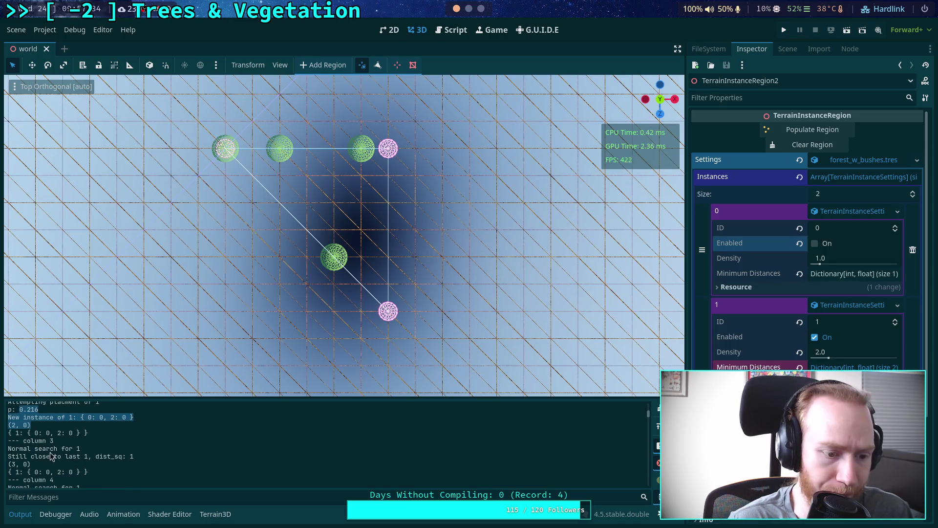
pyautogui.moveTo(20, 447); pyautogui.dragTo(51, 448)
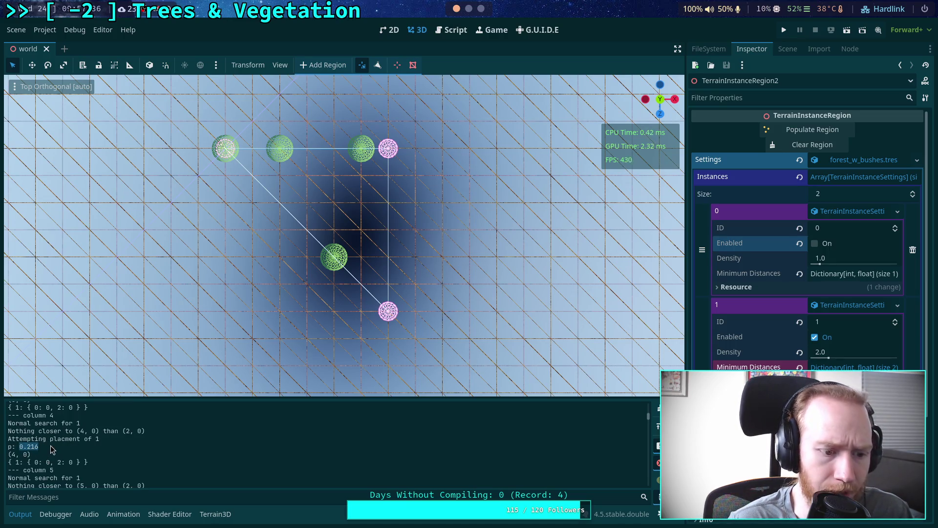
# - Scroll further through the log to the p: 0.260 value, select it, then open the script
pyautogui.scroll(1, 52, 449)
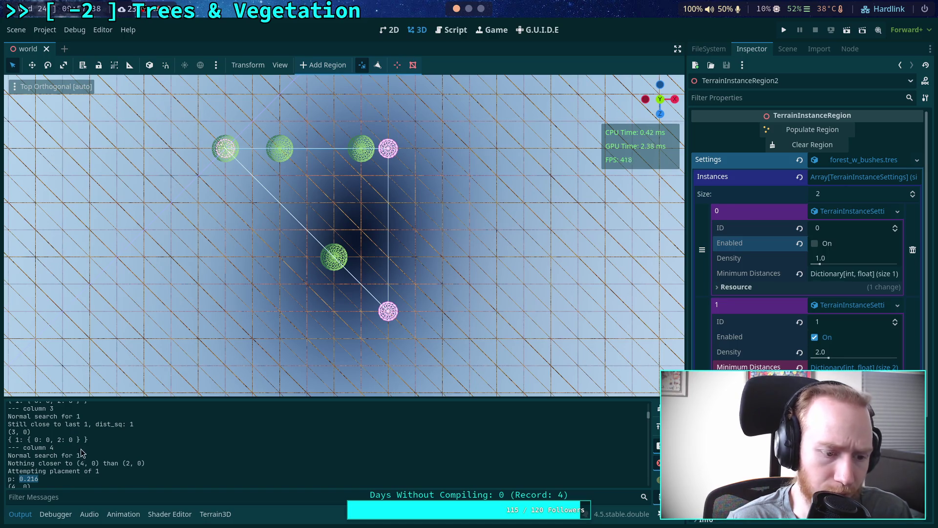
pyautogui.scroll(1, 60, 456)
pyautogui.scroll(-5, 61, 455)
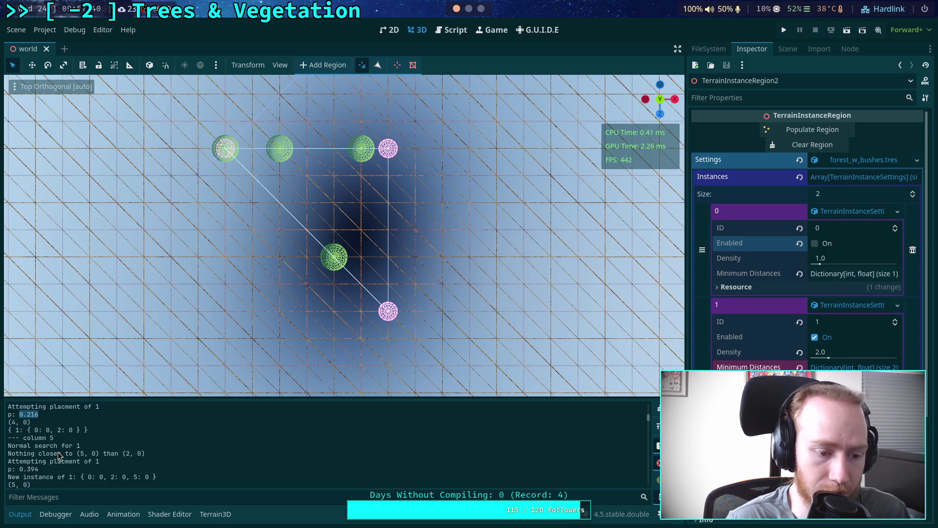
pyautogui.scroll(-1, 42, 459)
pyautogui.moveTo(16, 448); pyautogui.dragTo(70, 449)
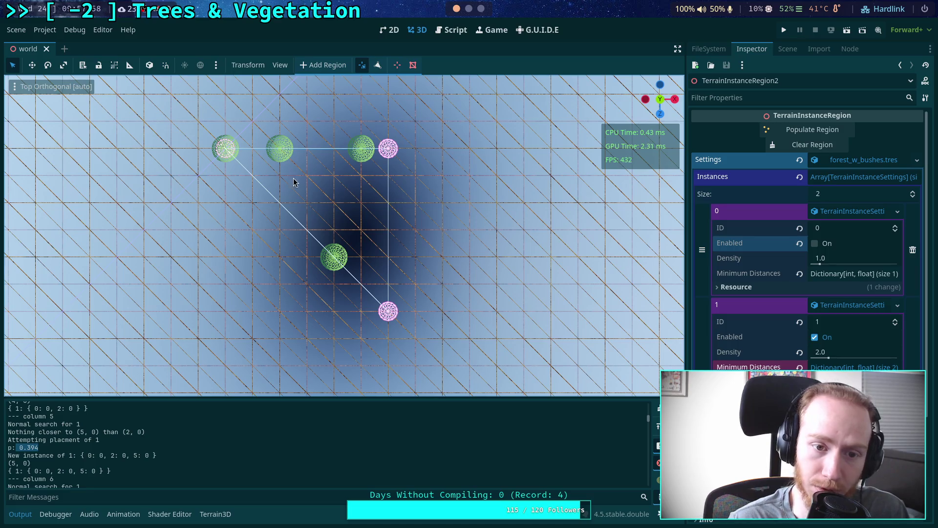
pyautogui.click(104, 456)
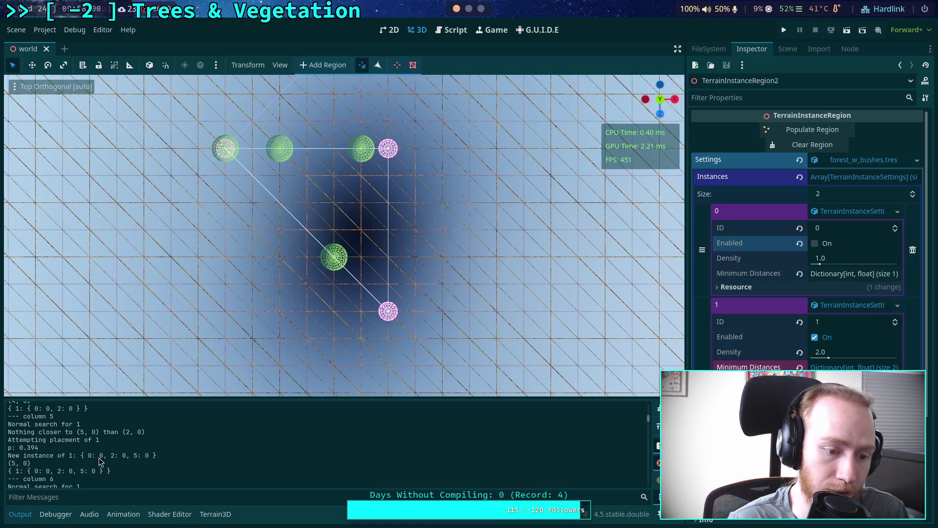
pyautogui.scroll(-10, 99, 462)
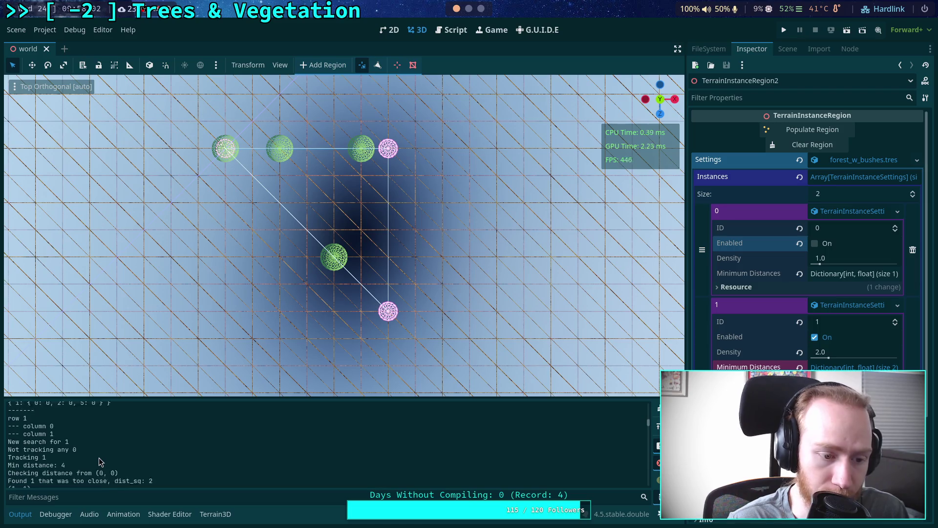
pyautogui.scroll(-1, 73, 448)
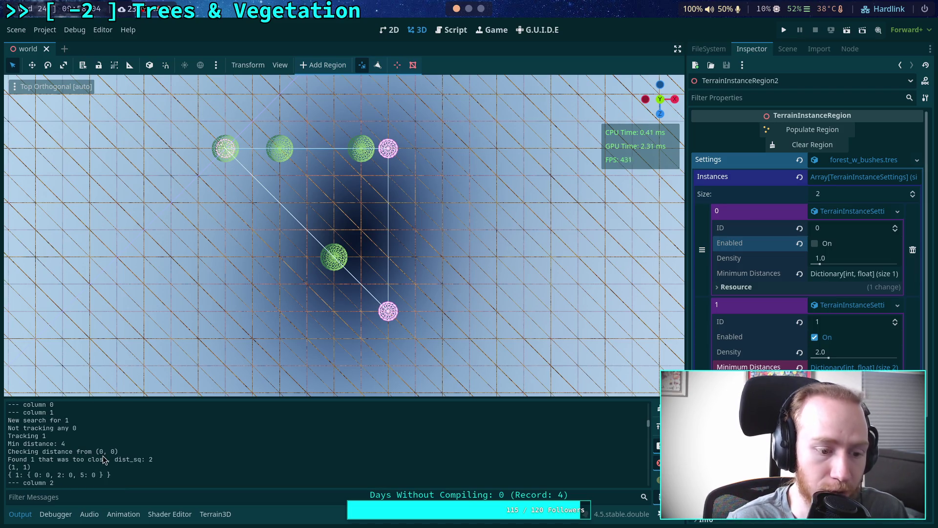
pyautogui.scroll(-4, 103, 457)
pyautogui.scroll(-6, 126, 457)
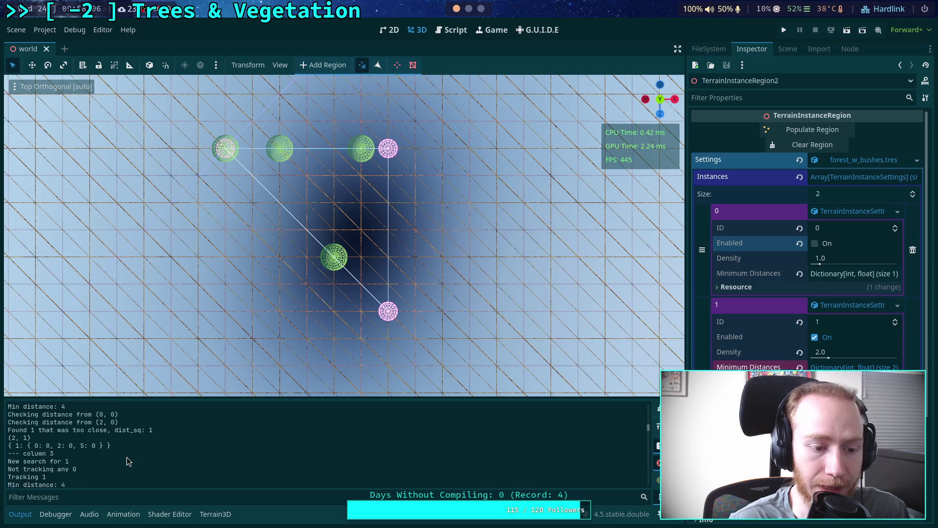
pyautogui.scroll(-3, 126, 457)
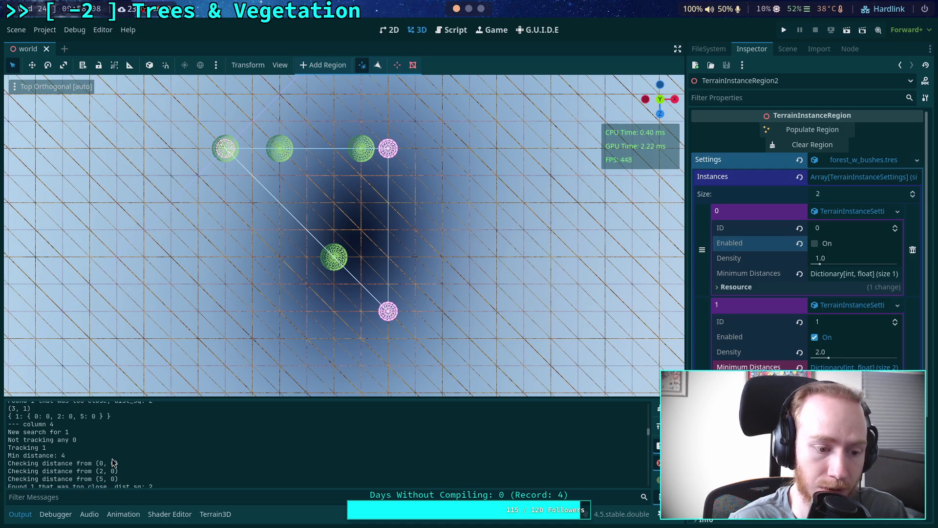
pyautogui.scroll(-5, 112, 461)
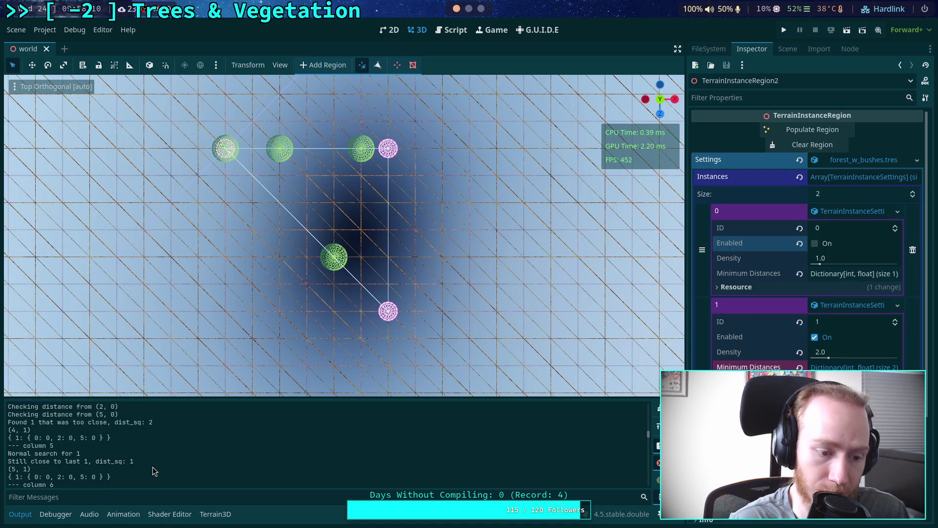
pyautogui.scroll(-3, 150, 467)
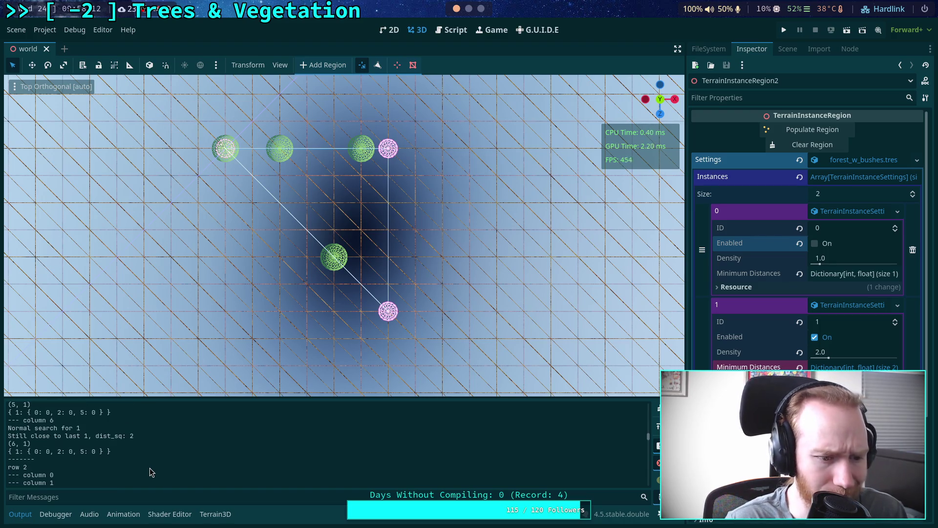
pyautogui.scroll(-4, 145, 467)
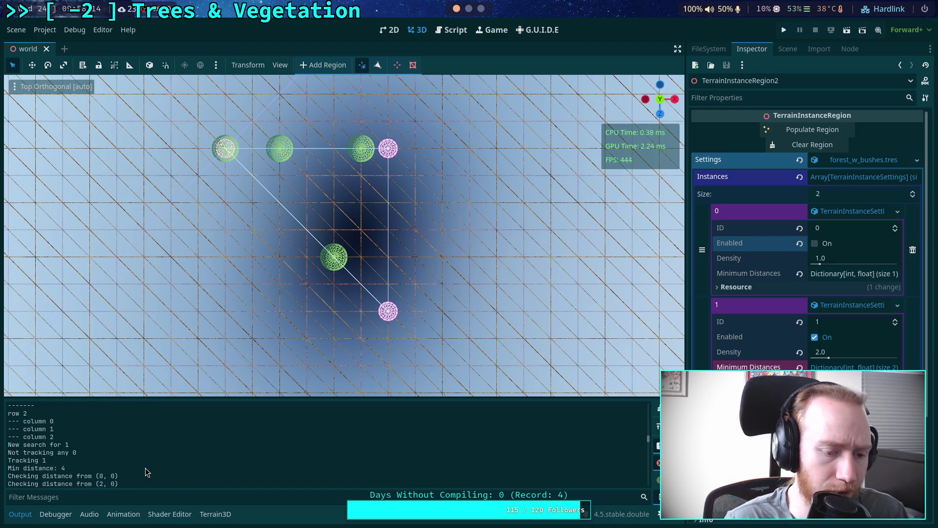
pyautogui.scroll(-3, 145, 467)
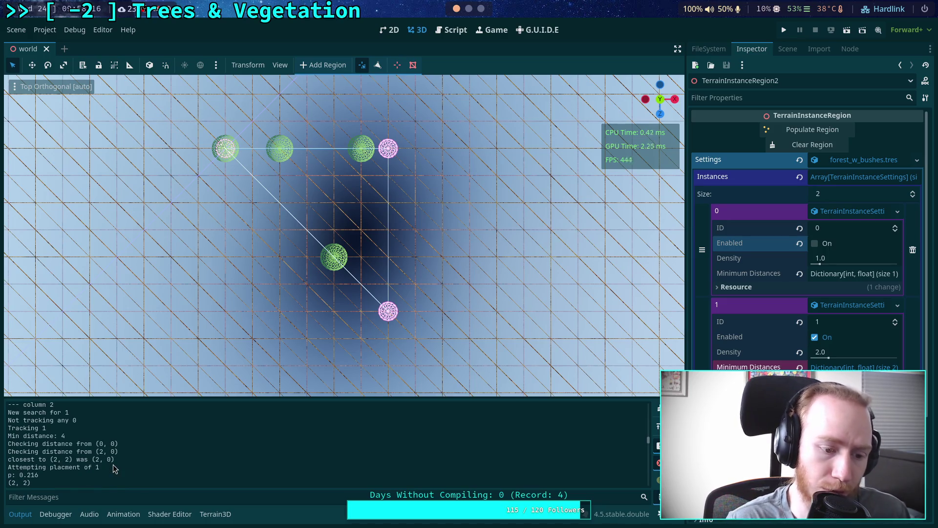
pyautogui.scroll(-3, 110, 468)
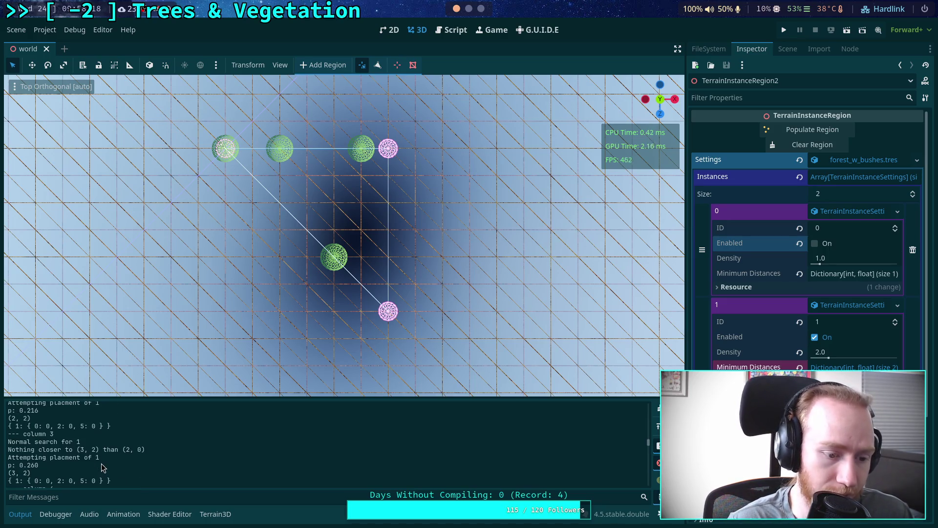
pyautogui.scroll(-1, 49, 466)
pyautogui.scroll(1, 39, 470)
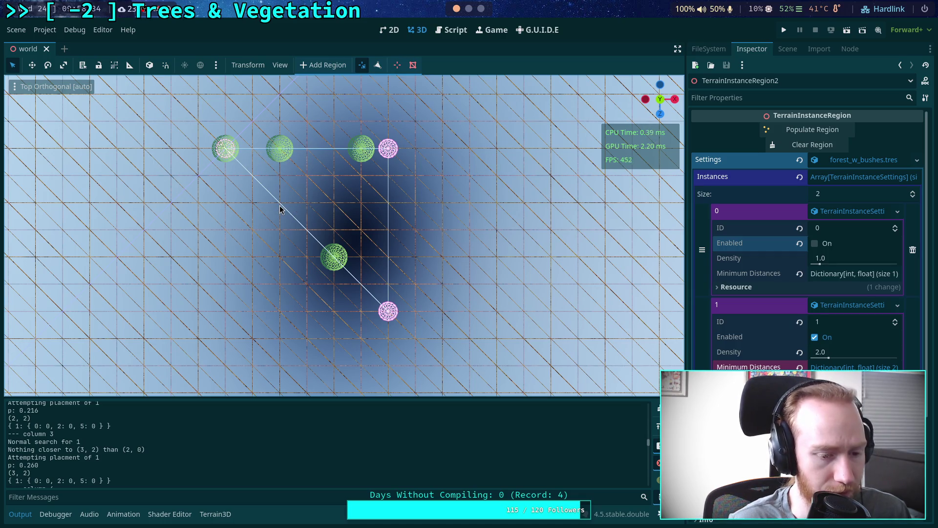
pyautogui.scroll(1, 156, 460)
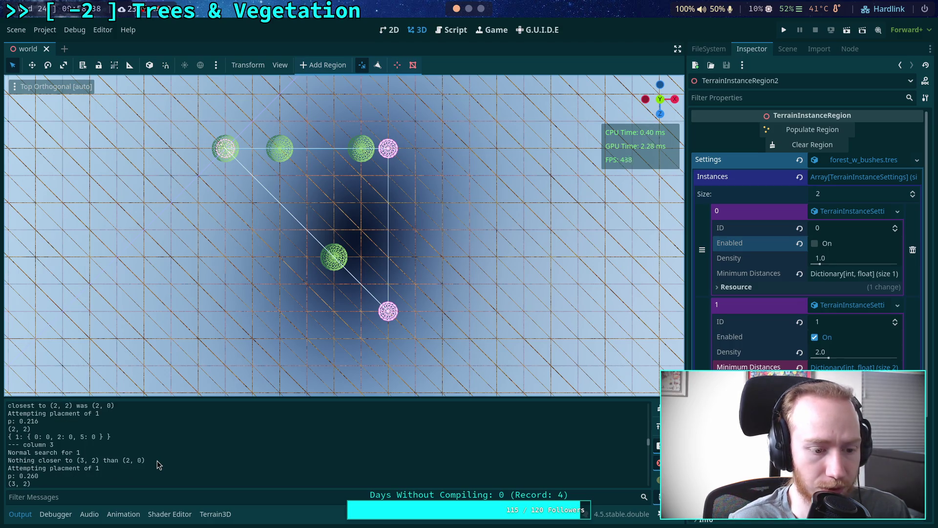
pyautogui.scroll(-1, 157, 460)
pyautogui.scroll(1, 157, 460)
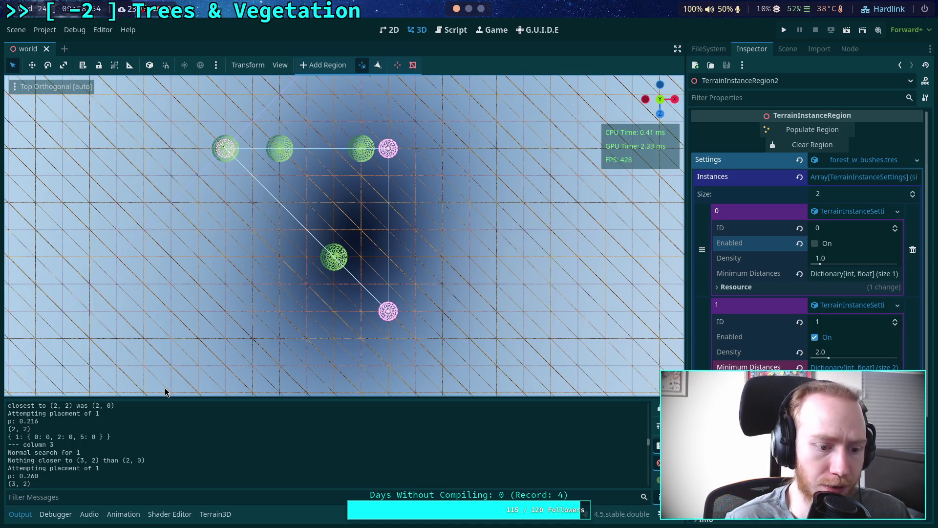
pyautogui.scroll(5, 70, 455)
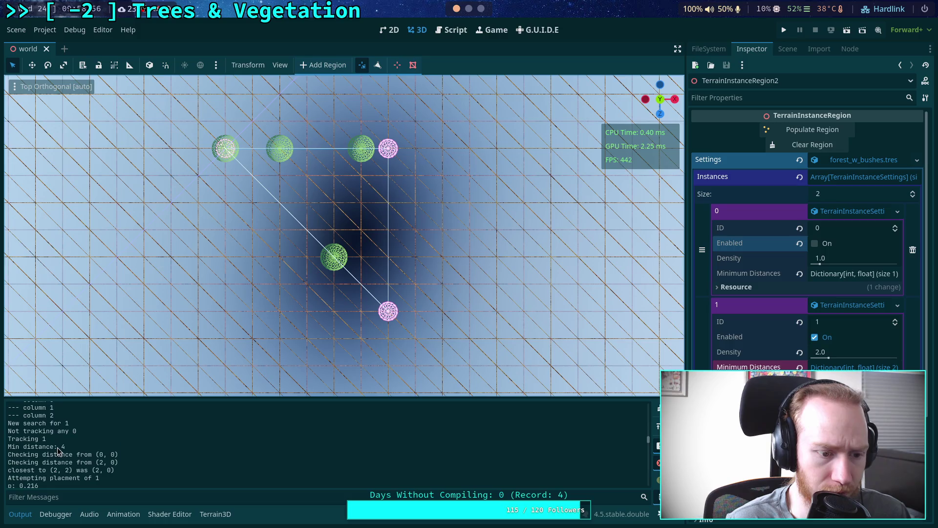
pyautogui.scroll(-1, 58, 452)
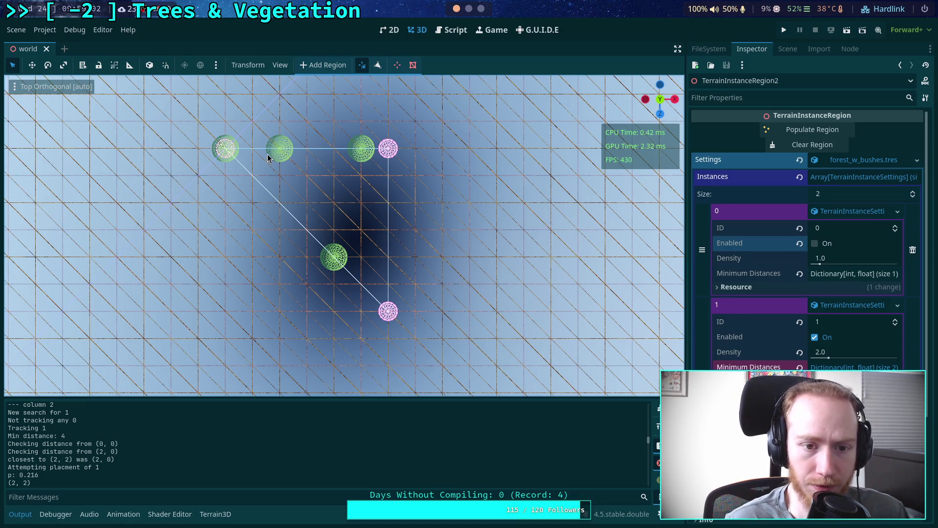
pyautogui.scroll(-2, 82, 455)
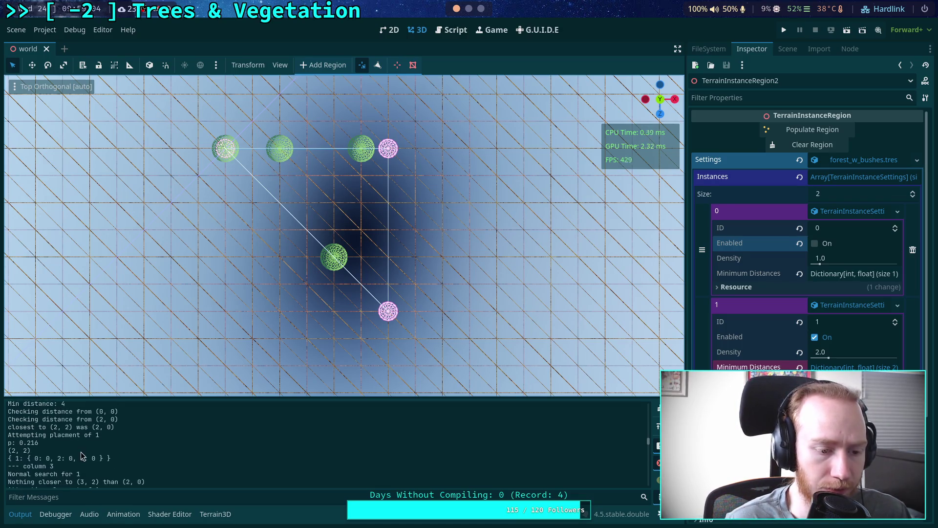
pyautogui.scroll(-2, 82, 455)
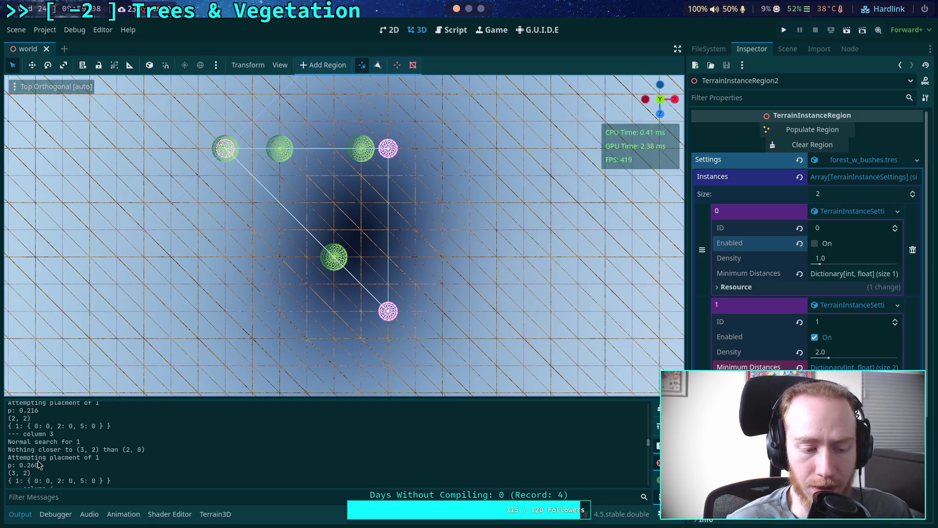
pyautogui.moveTo(19, 465); pyautogui.dragTo(60, 469)
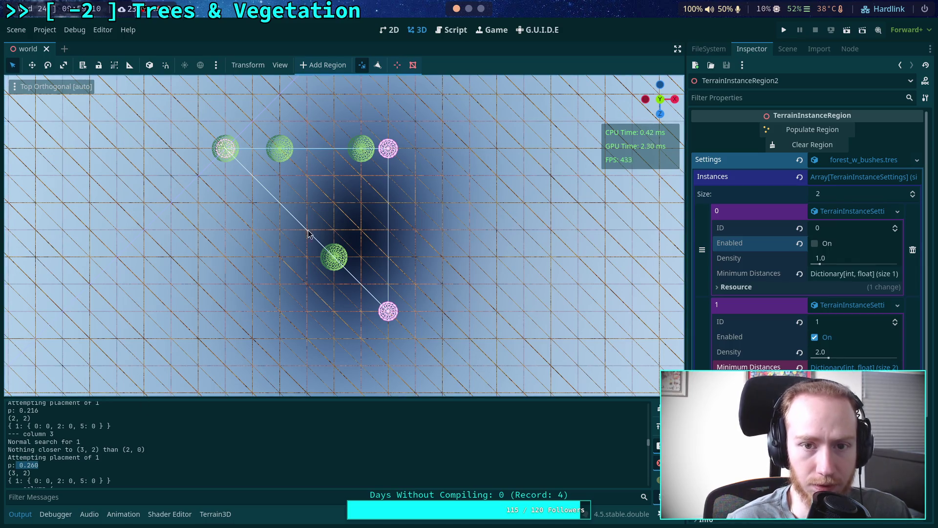
pyautogui.click(453, 31)
pyautogui.click(291, 299)
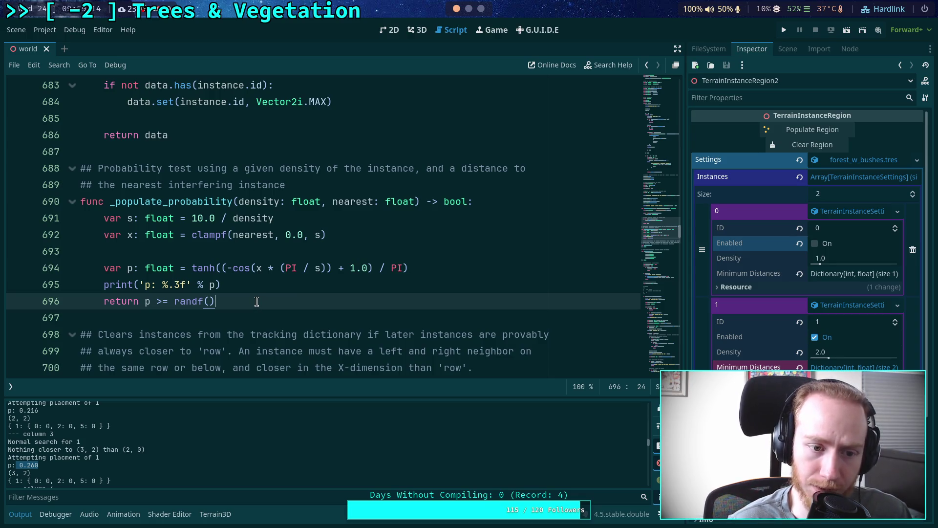
pyautogui.scroll(-4, 252, 301)
pyautogui.scroll(2, 252, 301)
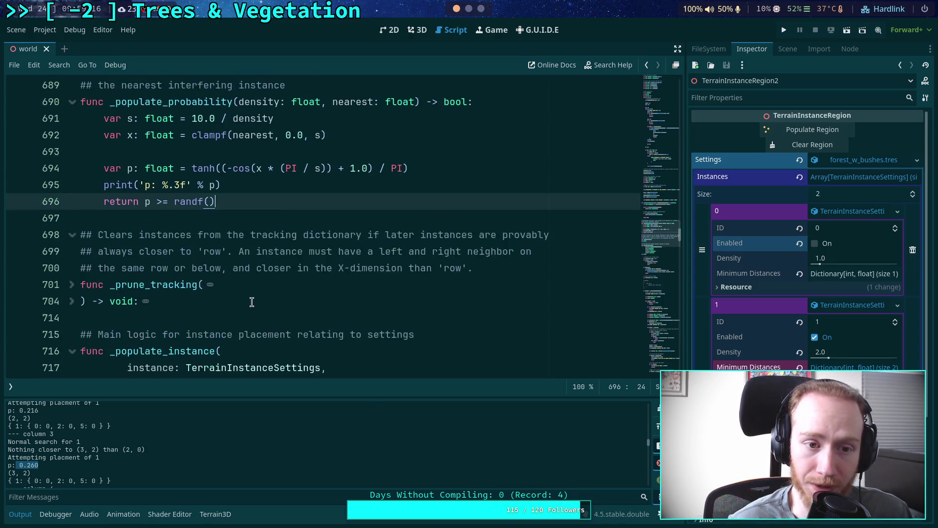
pyautogui.scroll(-1, 252, 301)
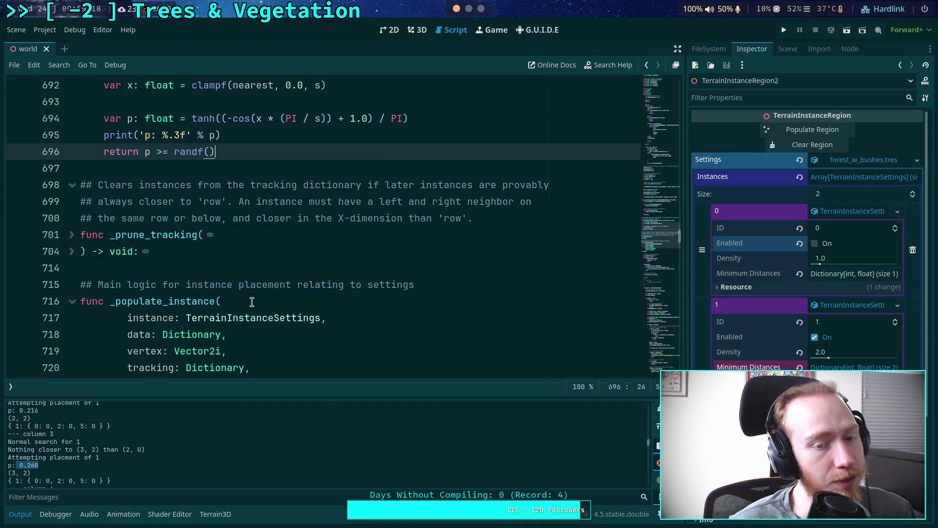
pyautogui.scroll(2, 252, 302)
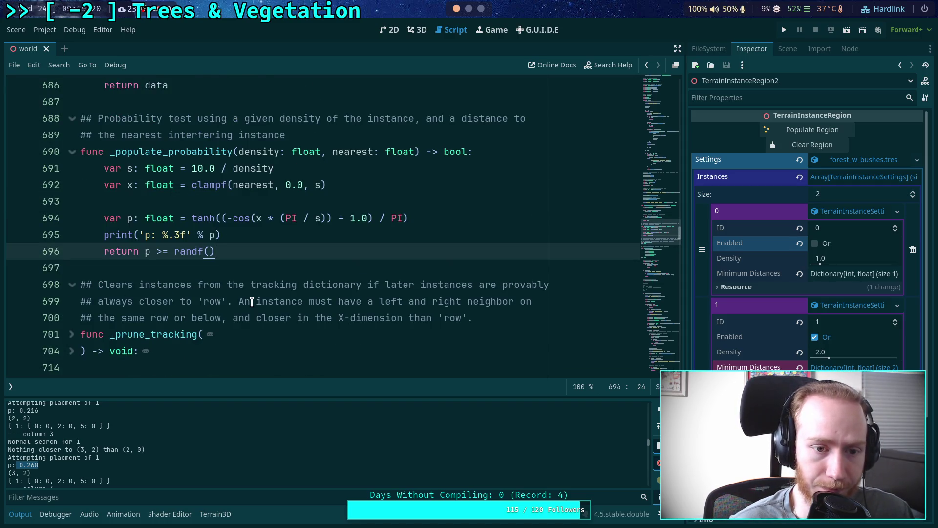
pyautogui.scroll(-6, 252, 301)
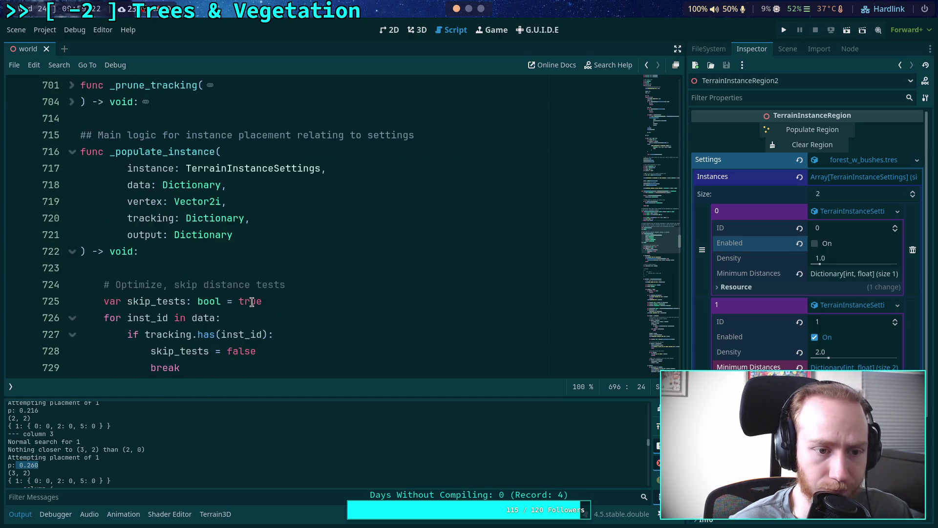
pyautogui.scroll(6, 251, 301)
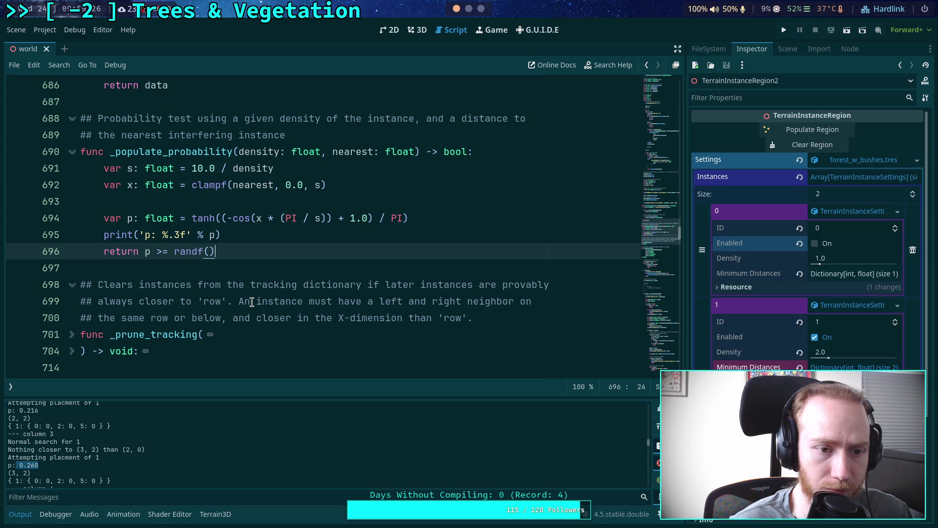
pyautogui.scroll(-12, 252, 301)
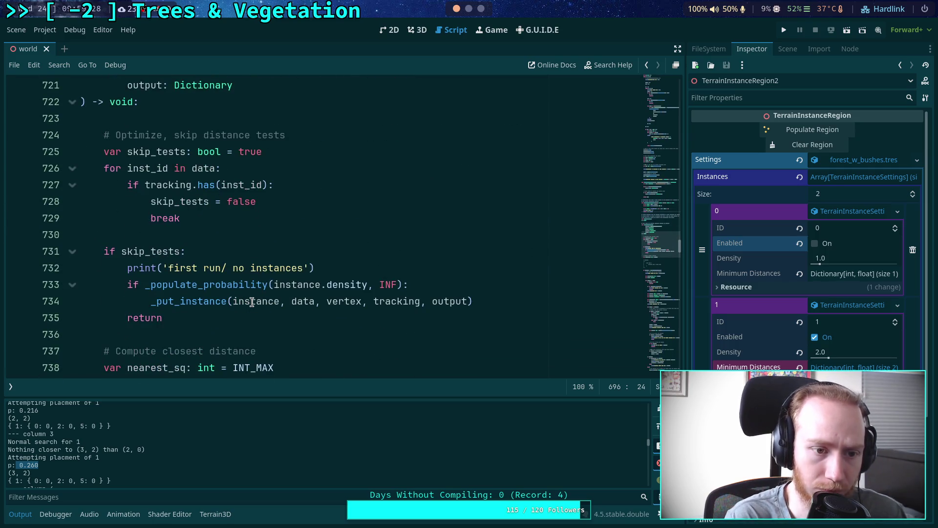
pyautogui.scroll(-5, 252, 302)
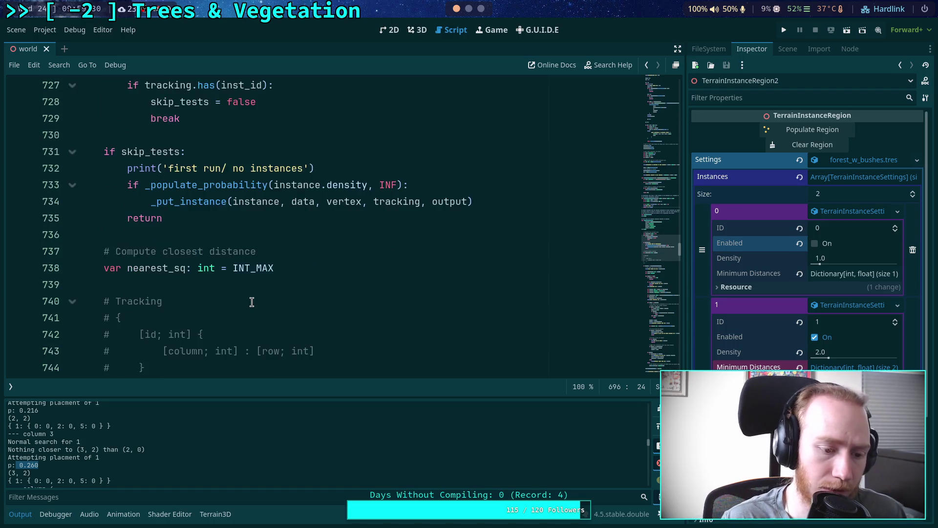
pyautogui.scroll(-18, 253, 292)
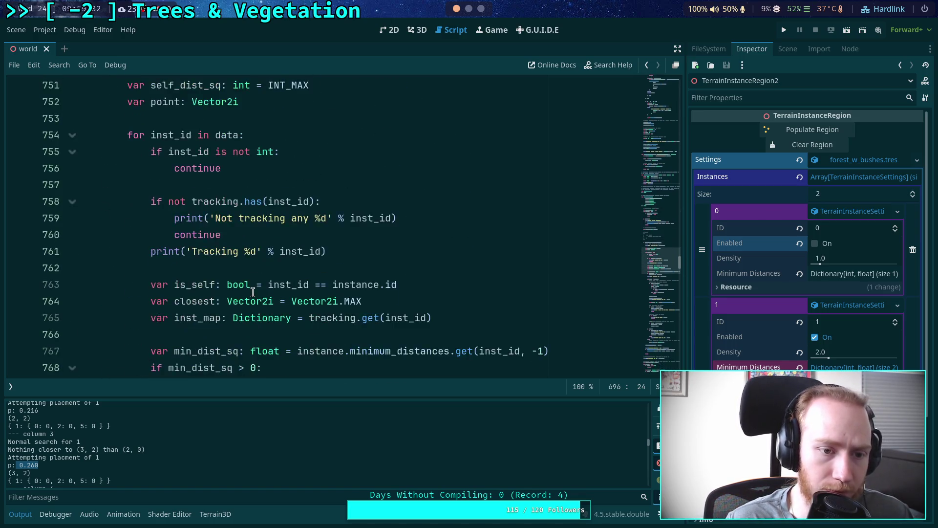
pyautogui.scroll(-6, 253, 292)
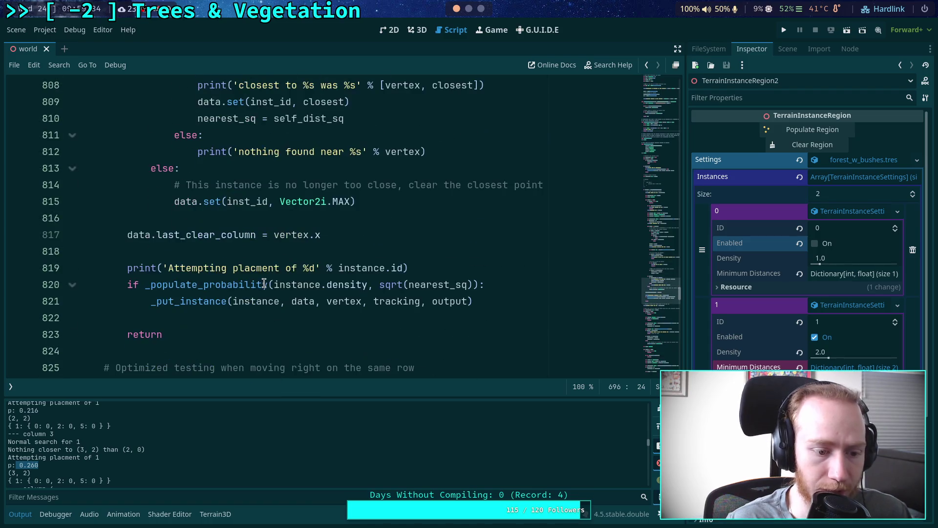
pyautogui.scroll(2, 224, 271)
pyautogui.scroll(-14, 224, 272)
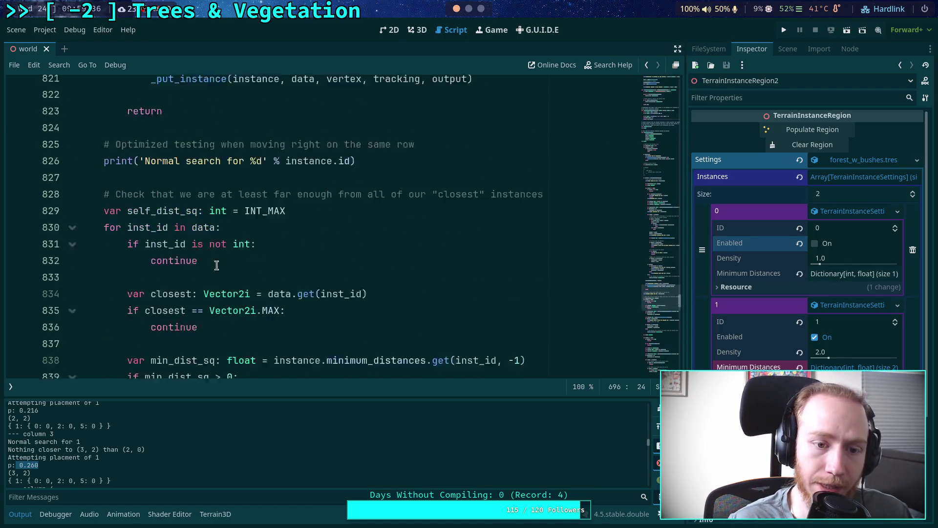
pyautogui.scroll(1, 231, 272)
pyautogui.scroll(-19, 231, 272)
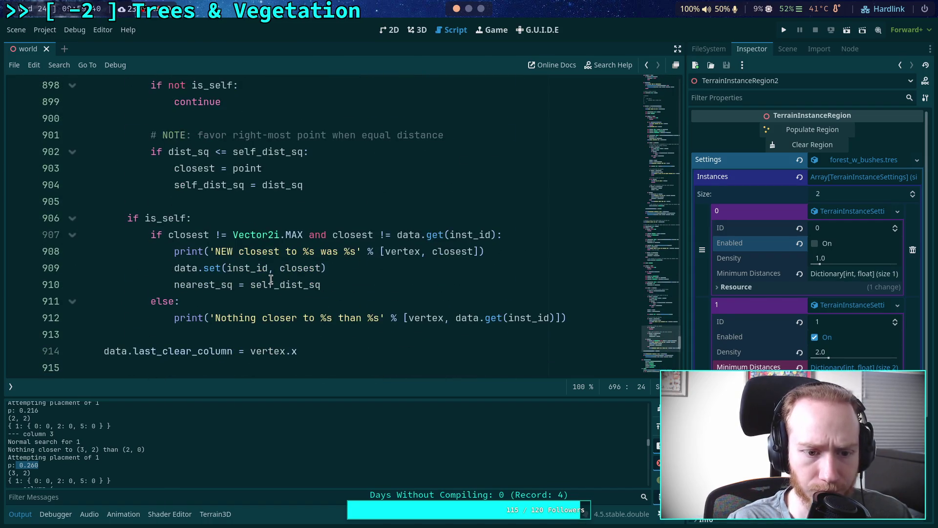
pyautogui.scroll(1, 272, 279)
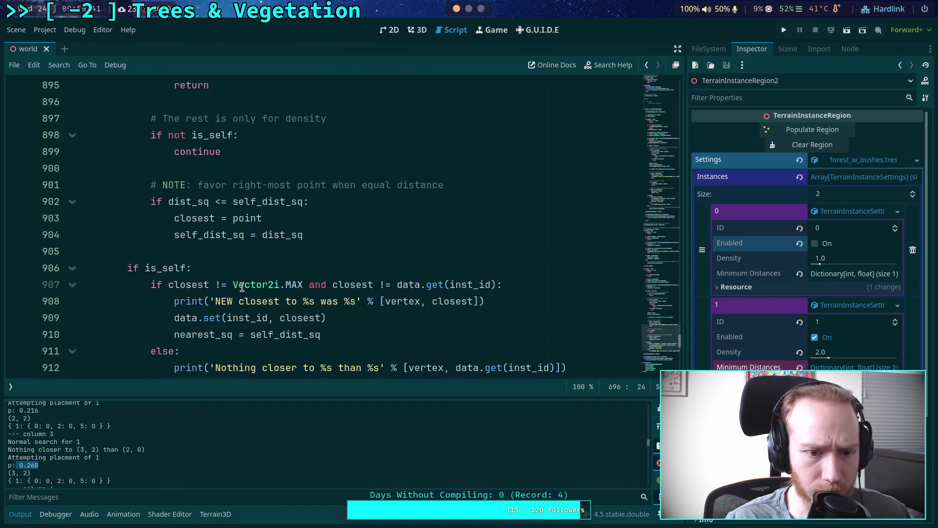
pyautogui.doubleClick(207, 333)
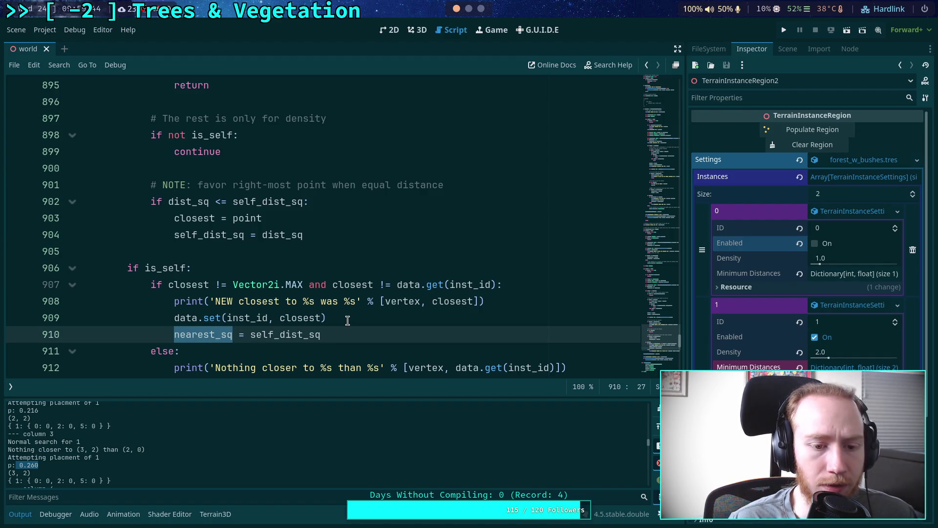
pyautogui.scroll(-1, 343, 318)
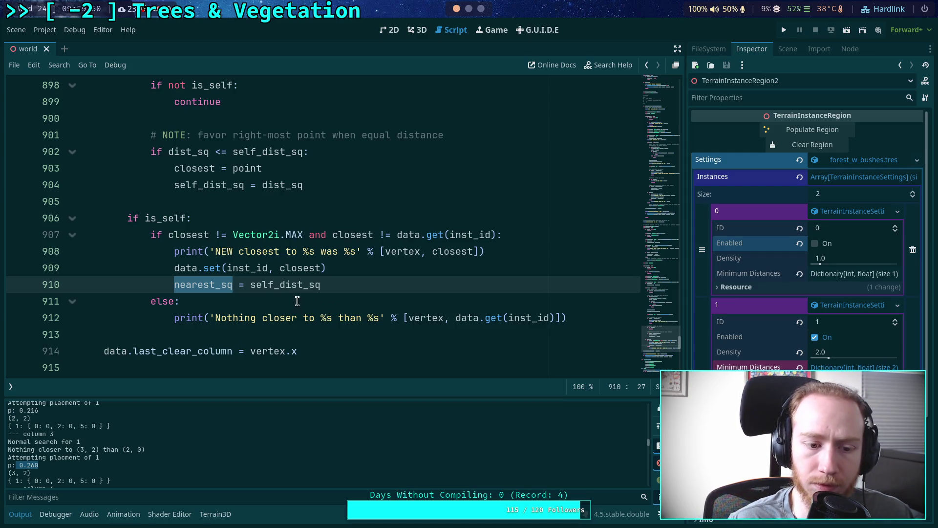
pyautogui.scroll(-1, 295, 301)
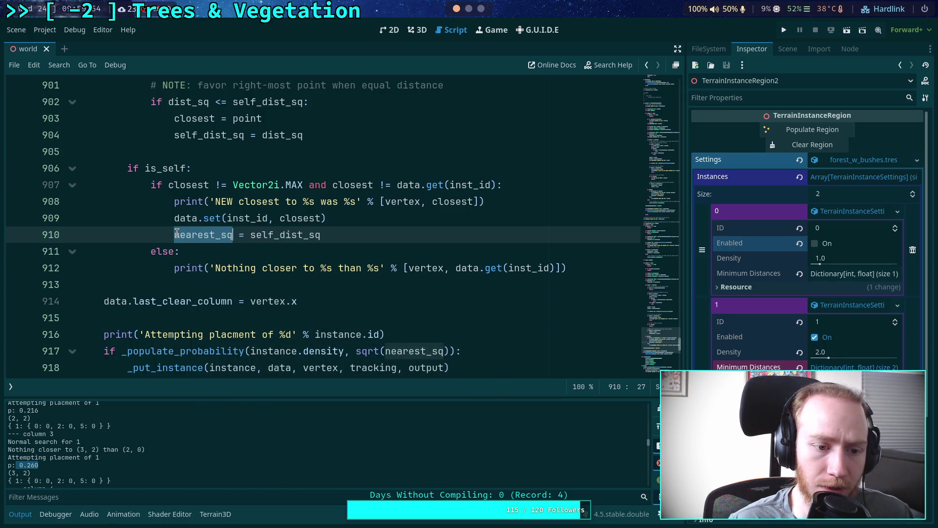
pyautogui.scroll(18, 186, 233)
pyautogui.scroll(4, 159, 232)
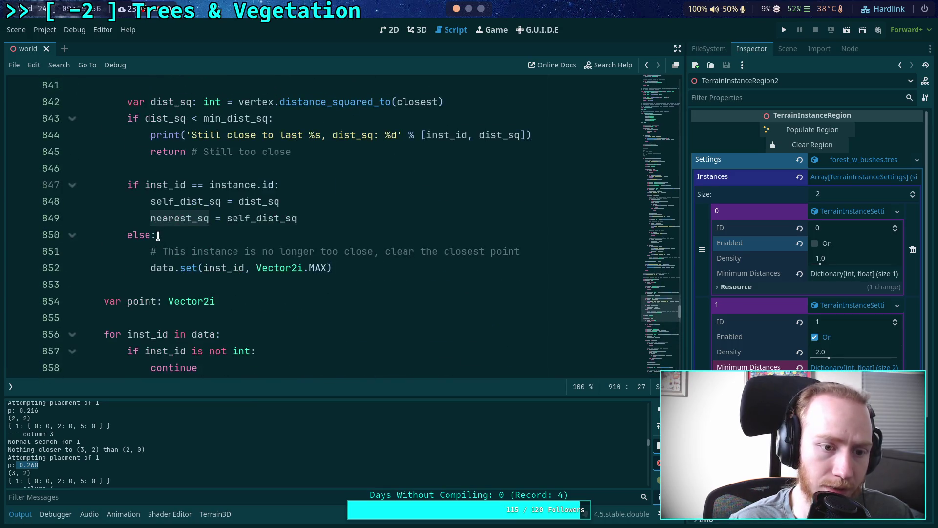
pyautogui.scroll(4, 130, 249)
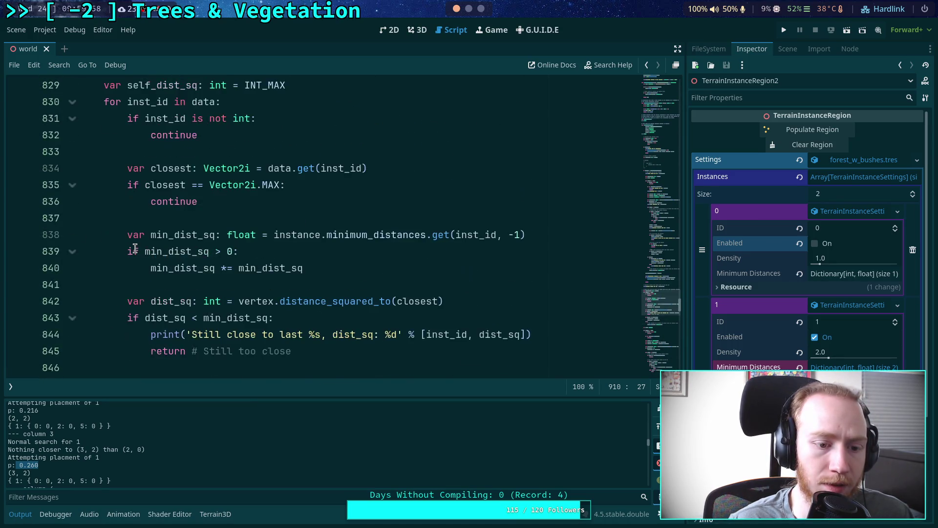
pyautogui.scroll(-4, 147, 250)
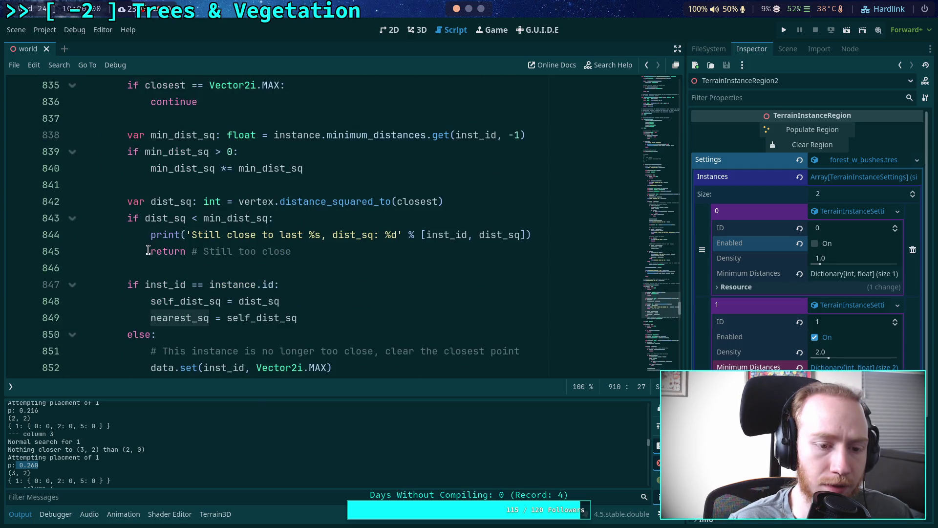
pyautogui.doubleClick(246, 301)
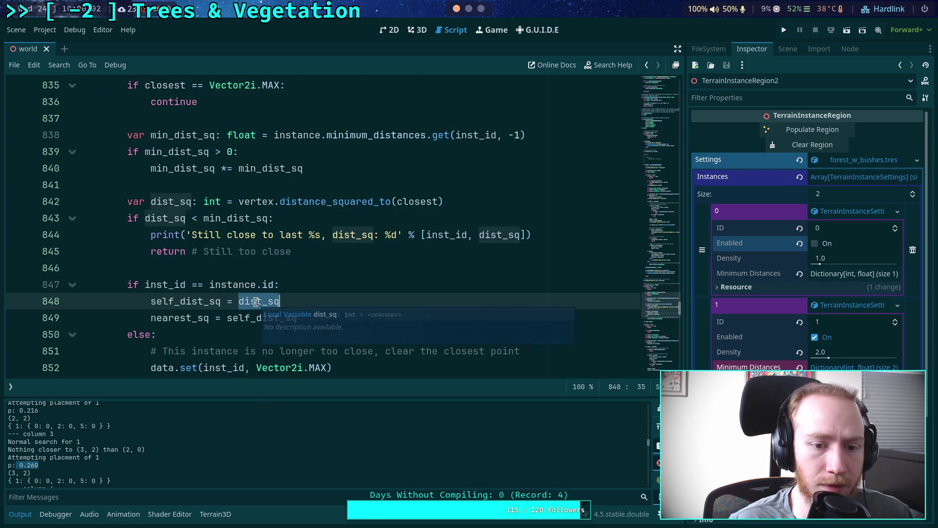
pyautogui.scroll(1, 241, 271)
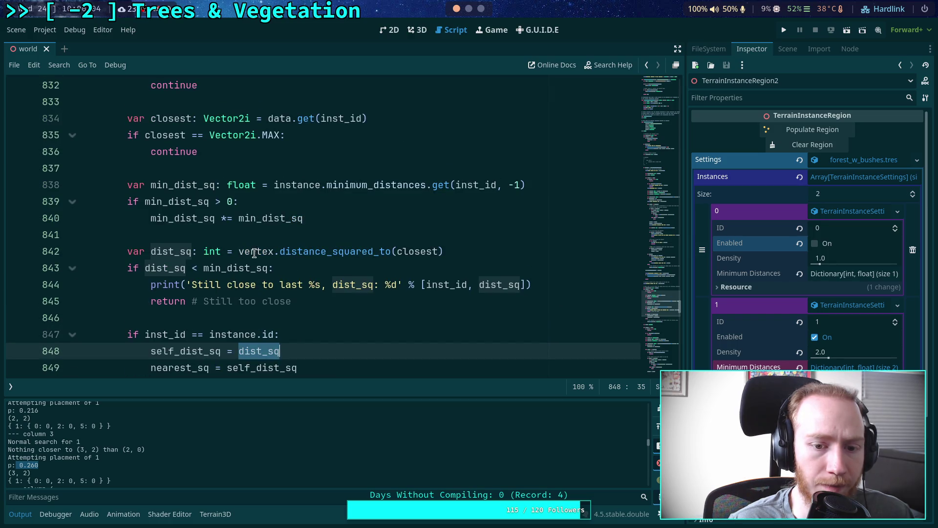
pyautogui.moveTo(249, 252)
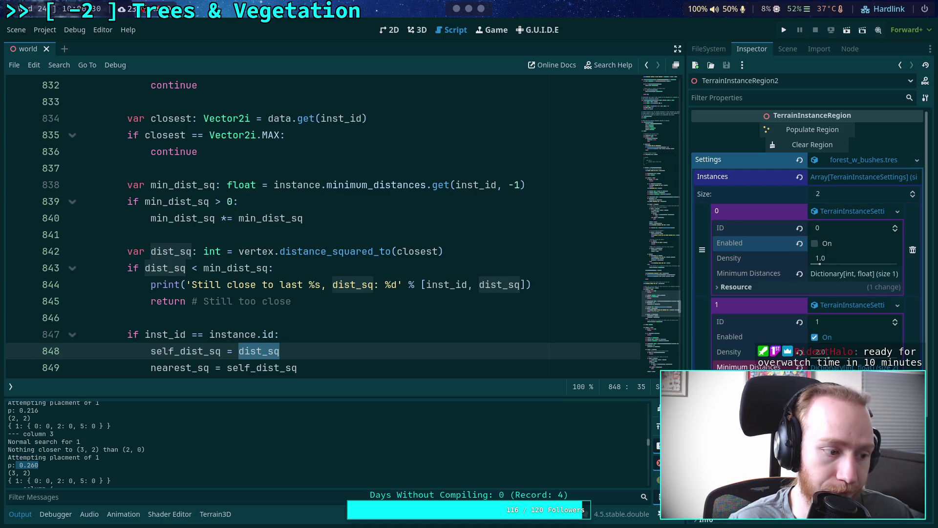
pyautogui.click(266, 317)
pyautogui.scroll(-3, 333, 295)
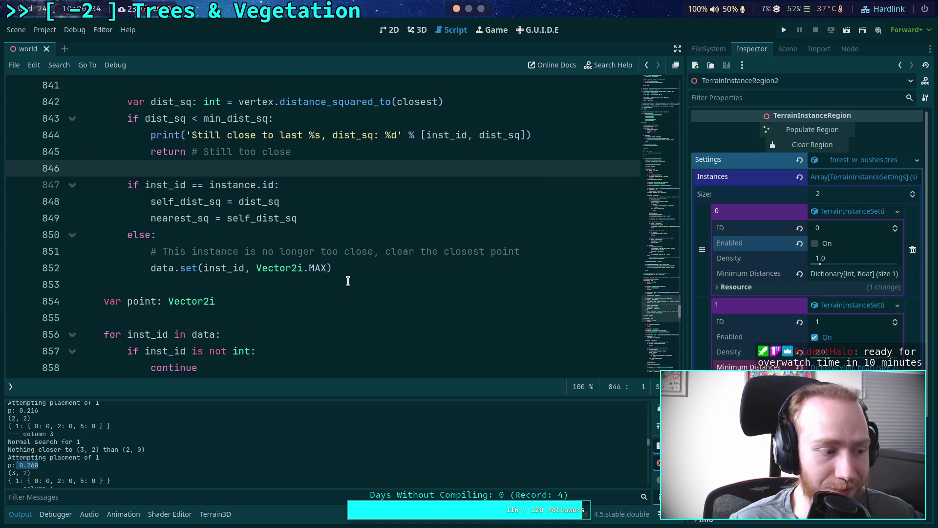
pyautogui.scroll(1, 348, 281)
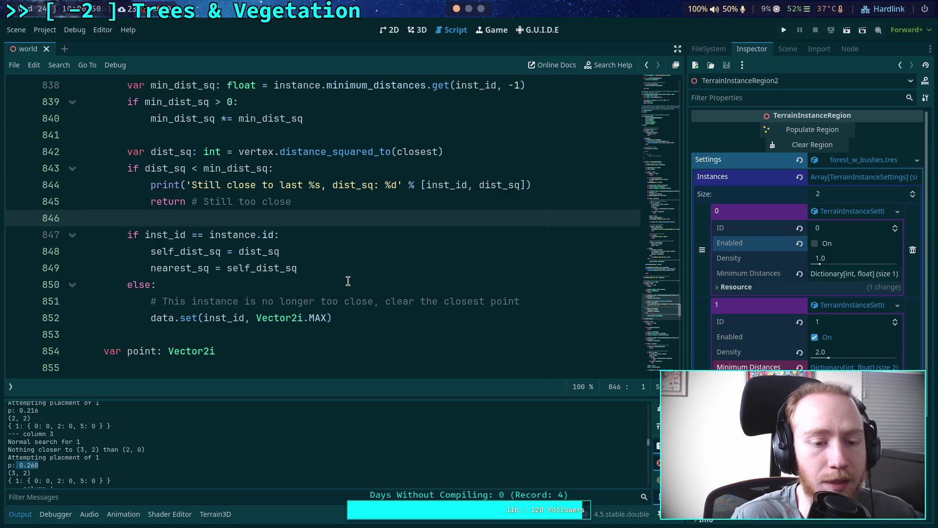
pyautogui.click(414, 31)
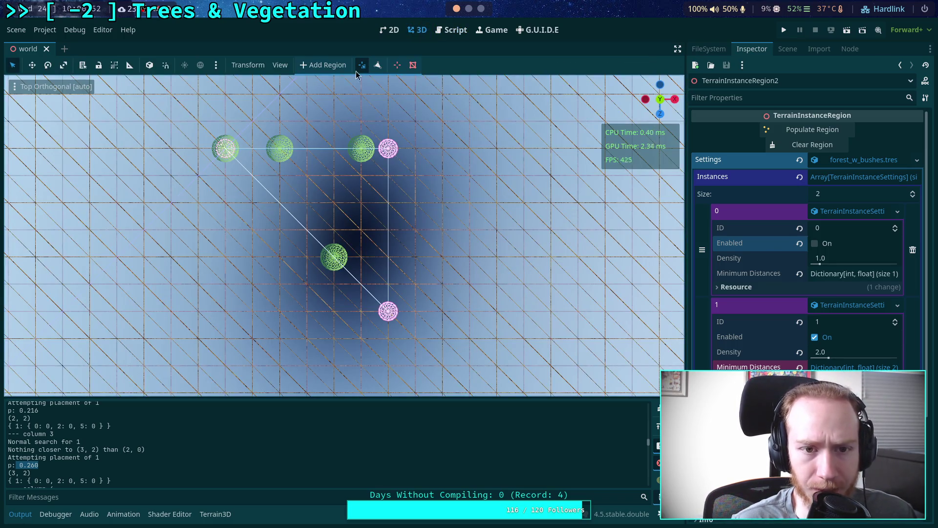
pyautogui.click(378, 65)
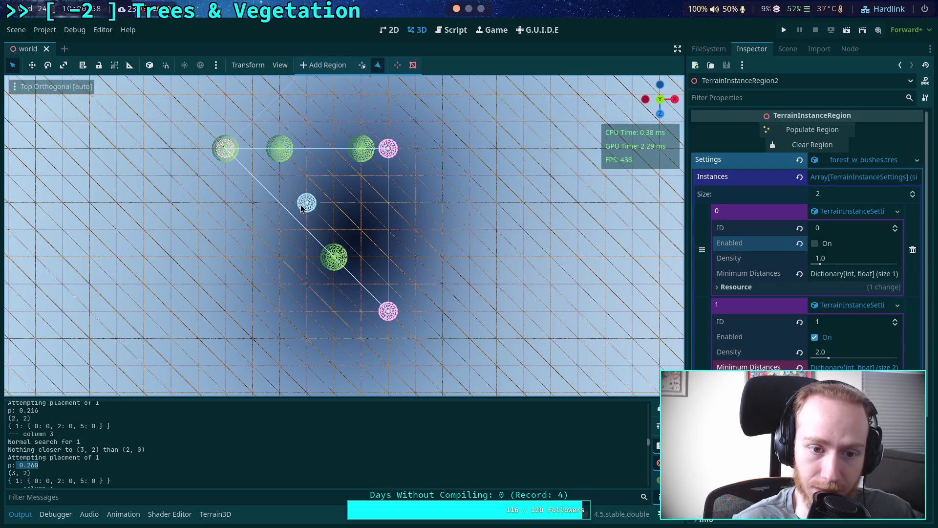
pyautogui.click(450, 30)
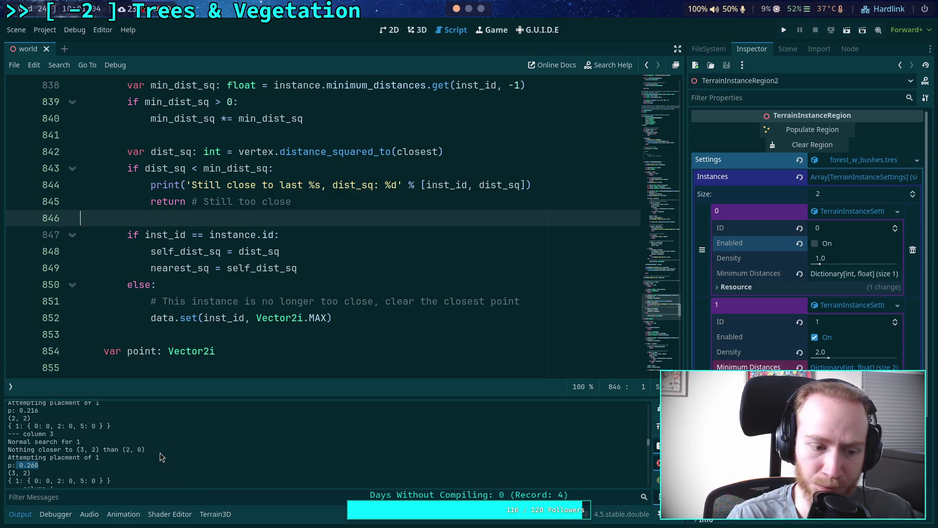
# - Highlight nearest_sq on line 849 and scroll through the distance-check code
pyautogui.doubleClick(181, 268)
pyautogui.scroll(-2, 315, 286)
pyautogui.scroll(15, 317, 284)
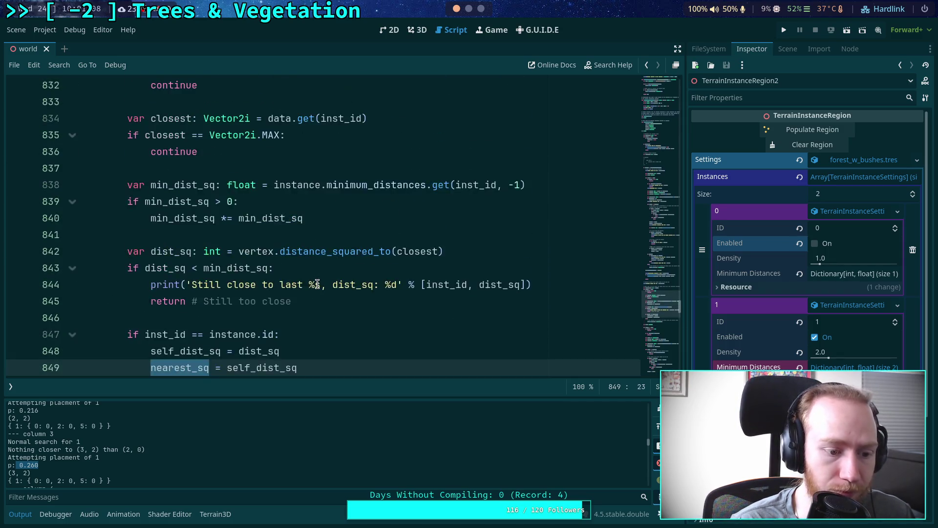
pyautogui.scroll(-1, 317, 284)
pyautogui.scroll(-9, 317, 284)
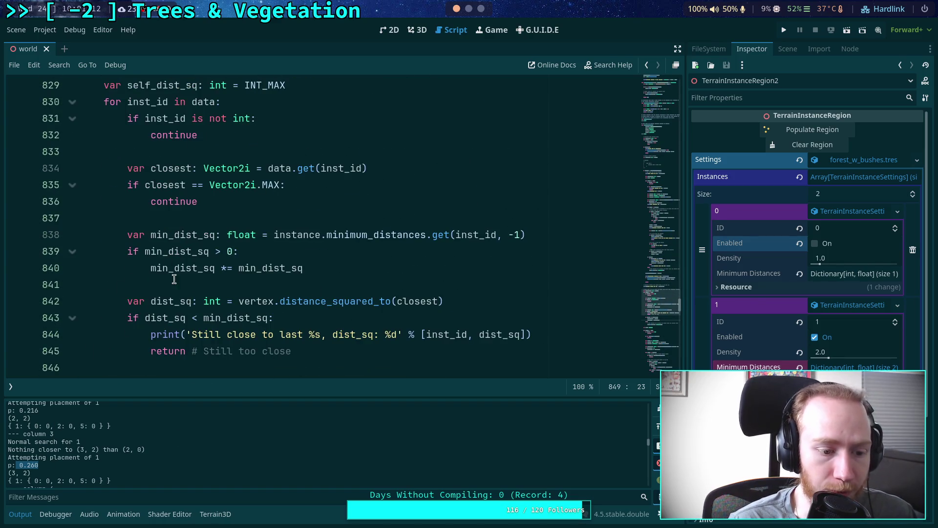
pyautogui.scroll(-3, 201, 217)
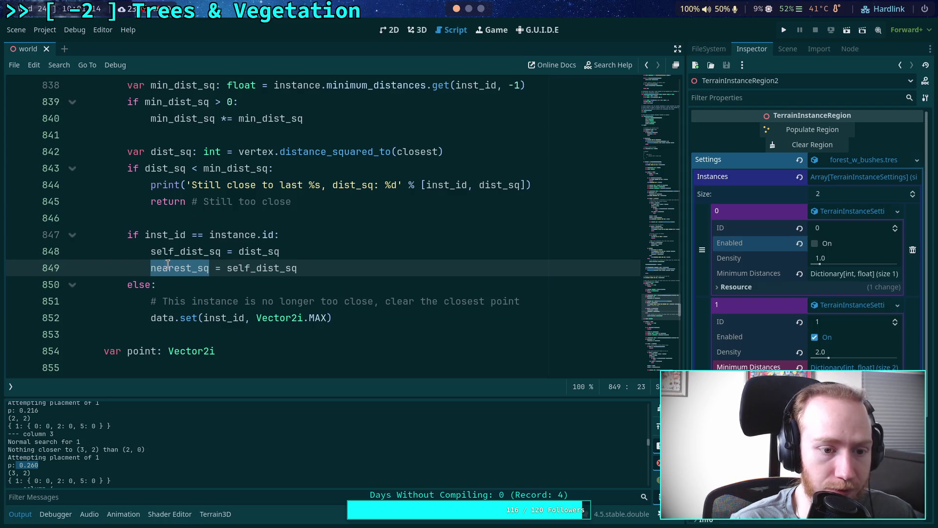
pyautogui.scroll(1, 154, 255)
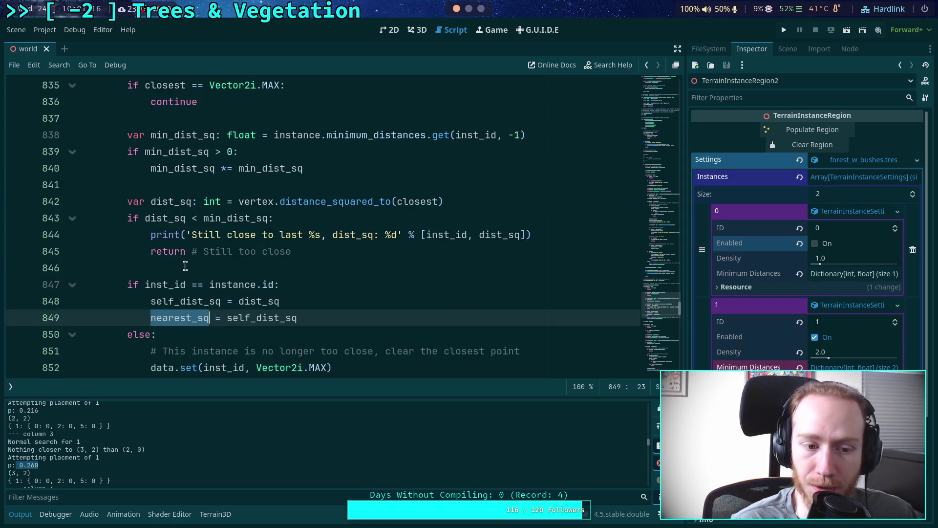
pyautogui.scroll(-2, 201, 290)
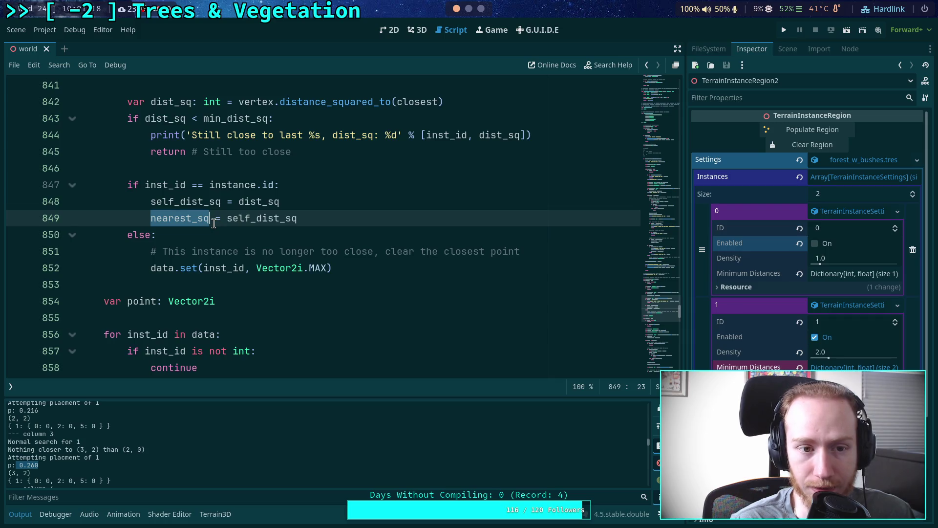
pyautogui.scroll(-4, 234, 227)
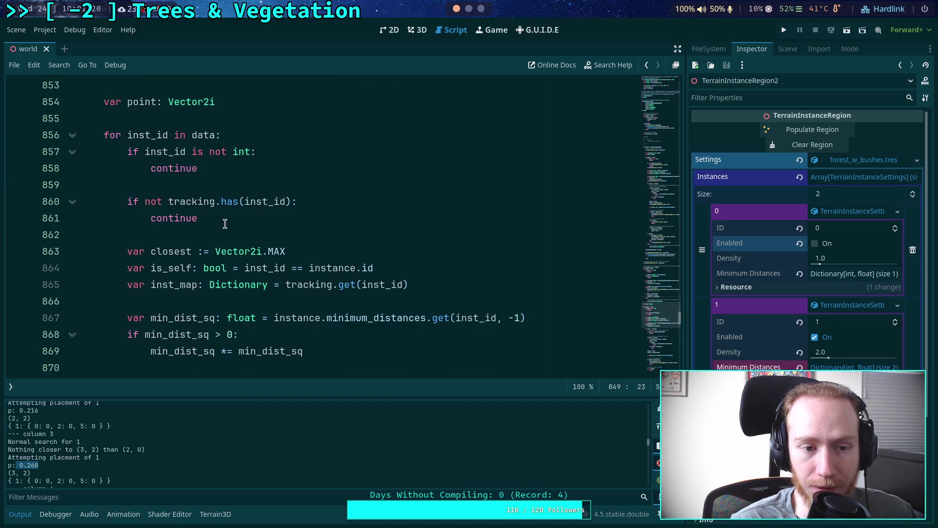
pyautogui.scroll(-4, 191, 212)
pyautogui.scroll(-4, 191, 214)
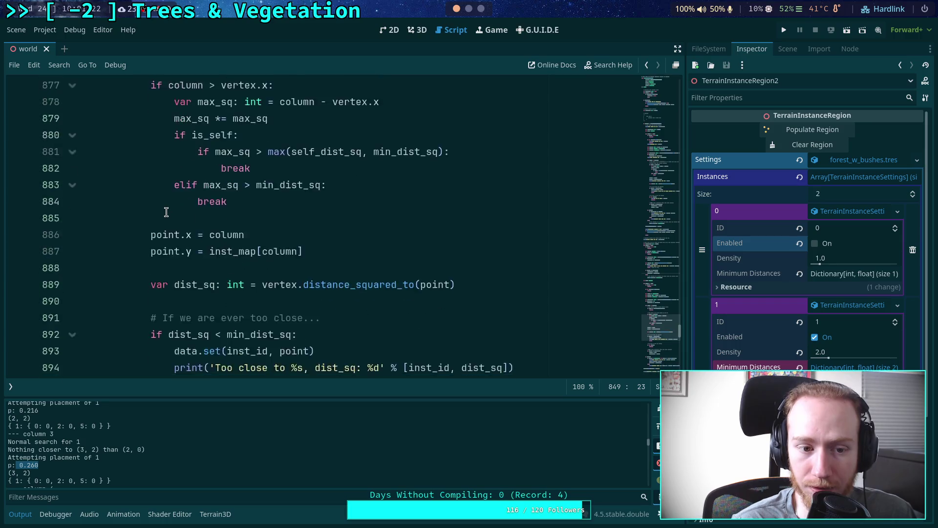
pyautogui.scroll(6, 185, 218)
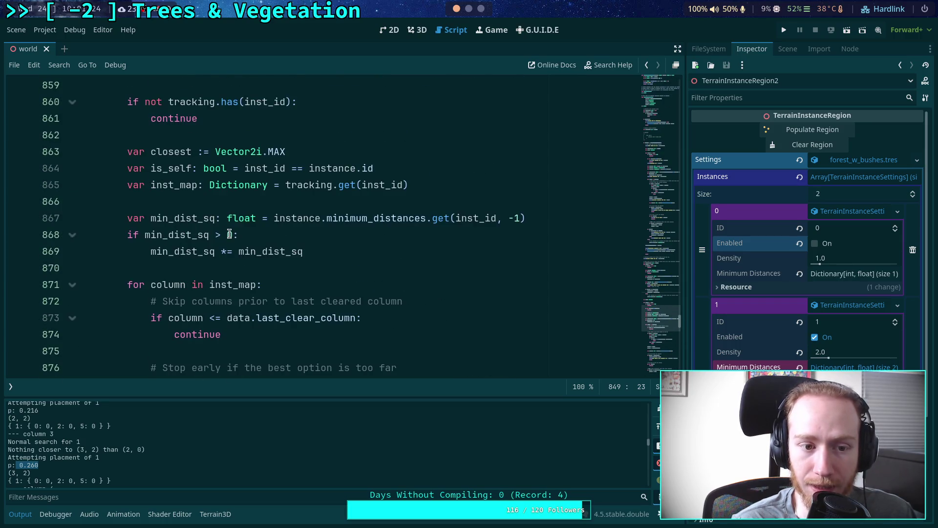
pyautogui.scroll(-10, 222, 229)
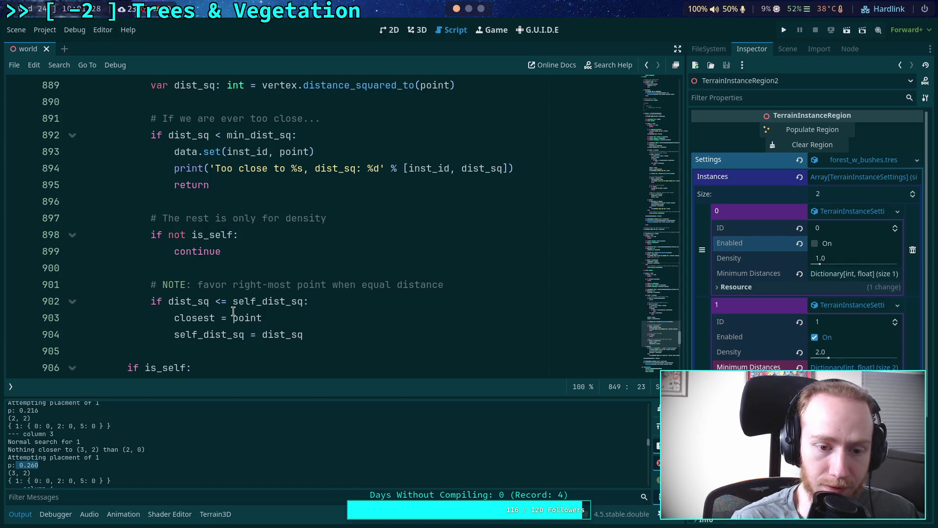
# - Dismiss the point info popup and highlight self_dist_sq on line 904 to trace its updates
pyautogui.moveTo(233, 311)
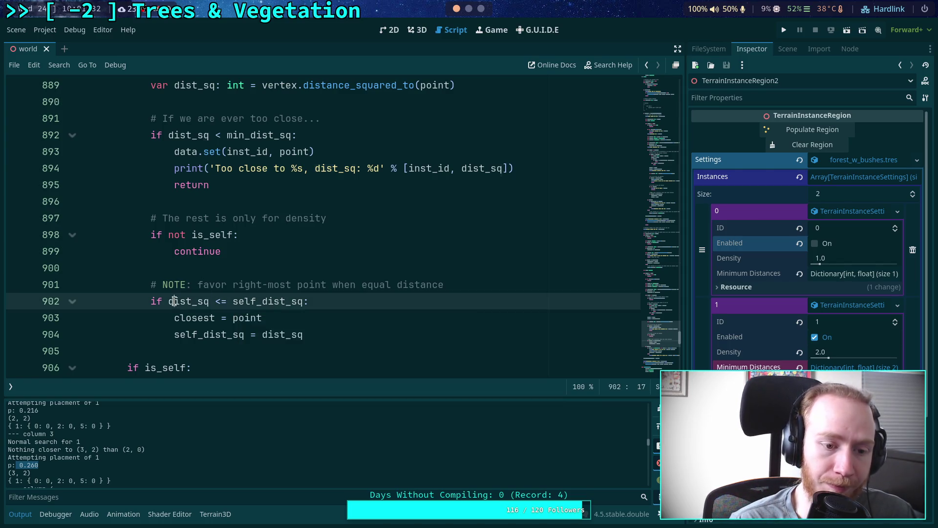
pyautogui.click(228, 301)
pyautogui.scroll(-1, 229, 300)
pyautogui.doubleClick(216, 287)
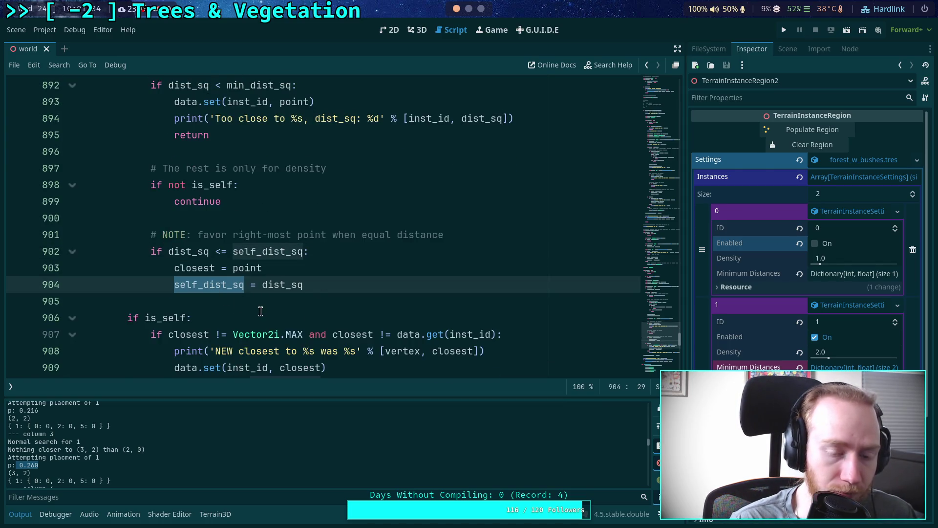
pyautogui.scroll(-2, 249, 308)
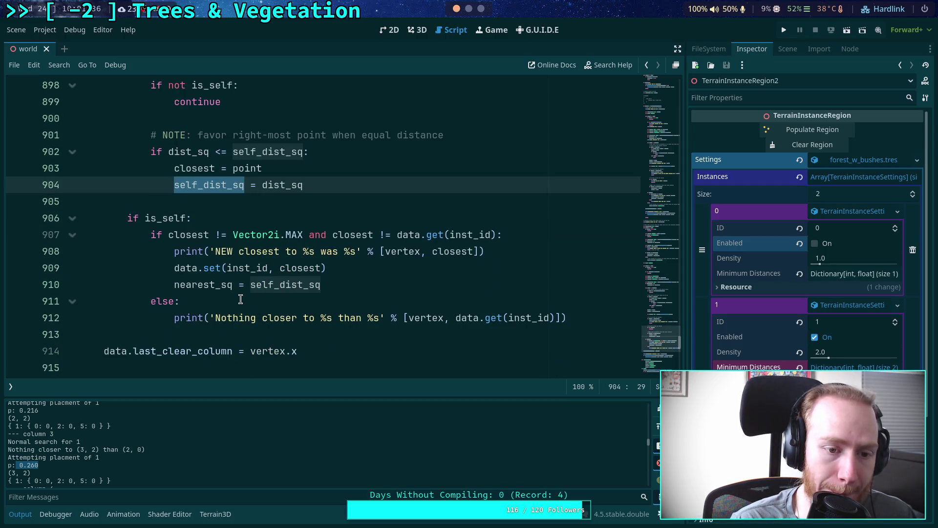
pyautogui.scroll(-2, 241, 299)
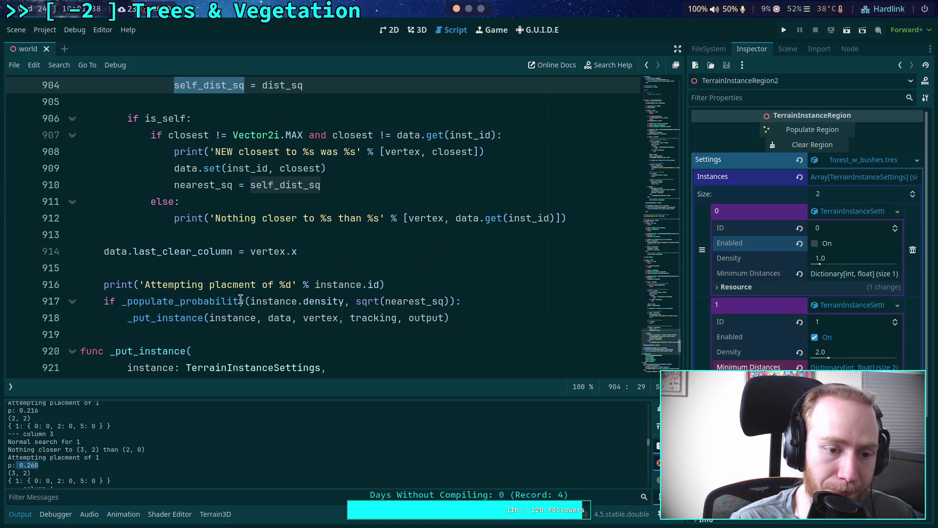
pyautogui.scroll(2, 241, 298)
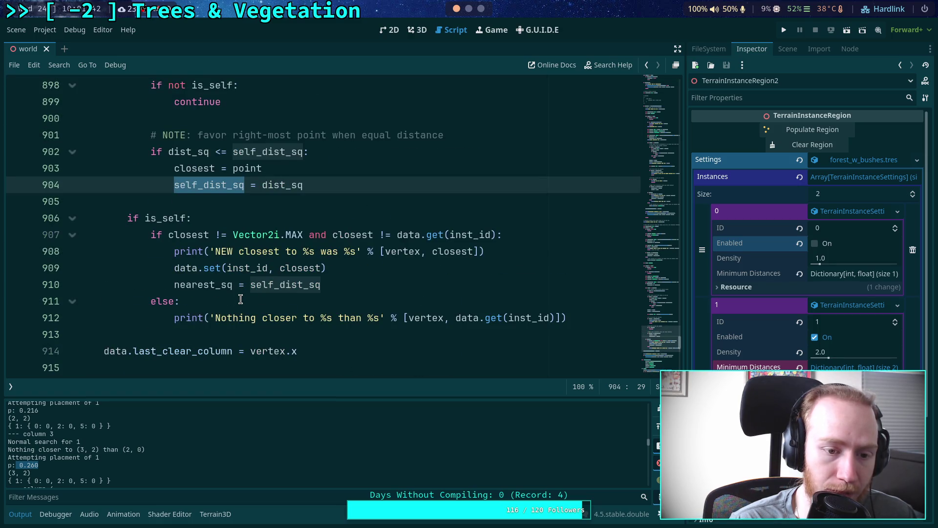
pyautogui.moveTo(207, 290)
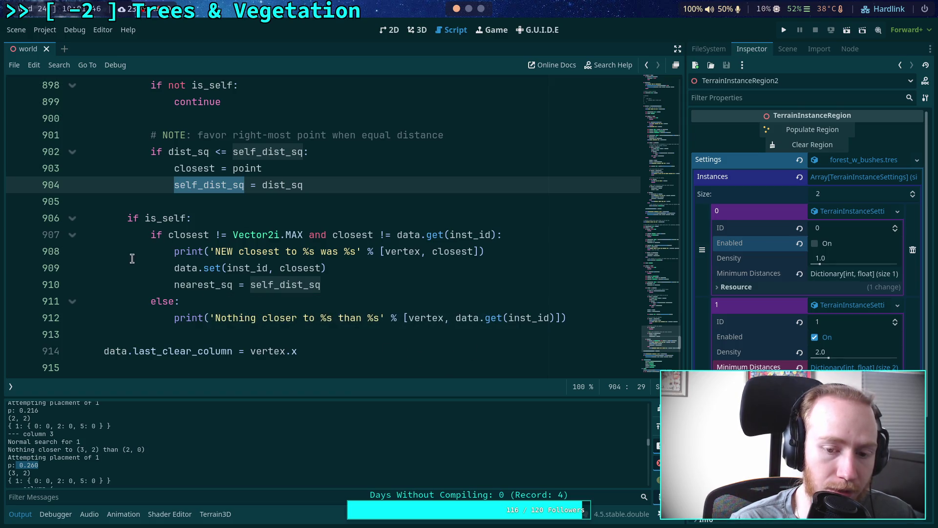
pyautogui.scroll(20, 132, 258)
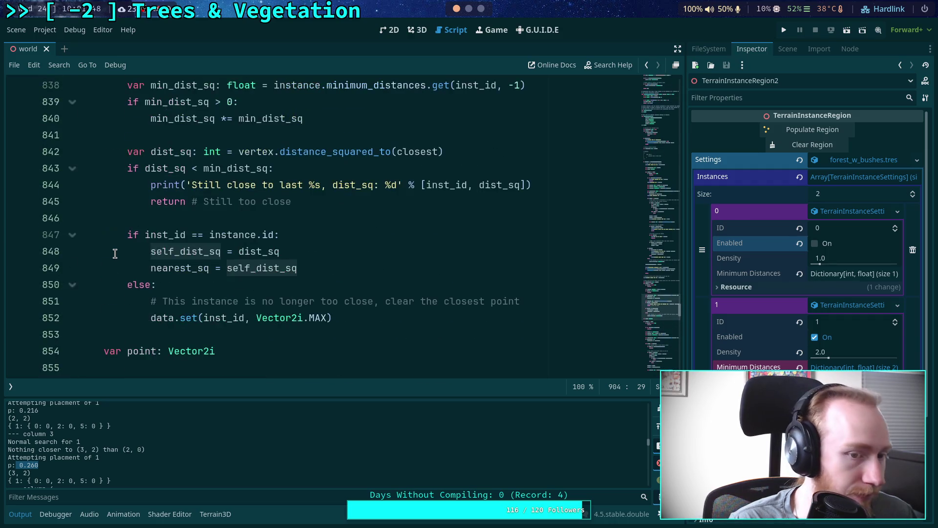
pyautogui.scroll(3, 114, 252)
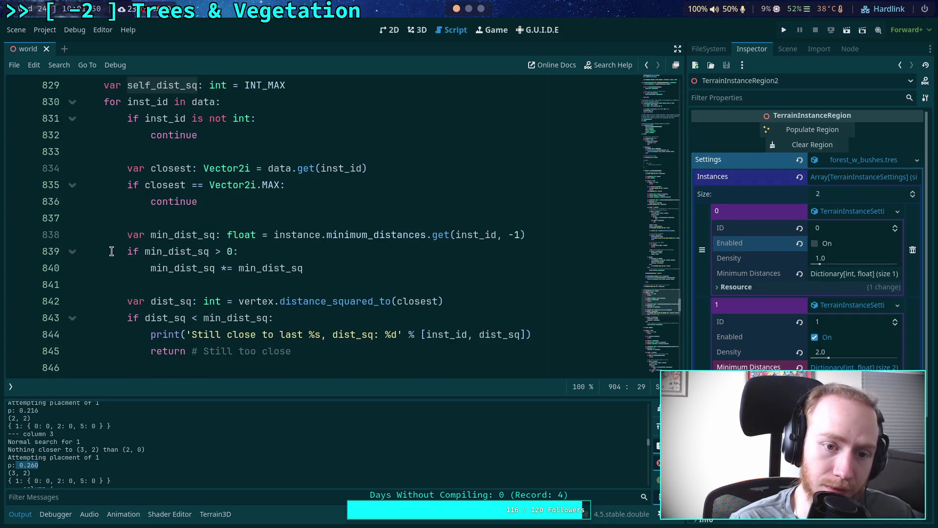
pyautogui.scroll(1, 111, 251)
pyautogui.scroll(-2, 111, 251)
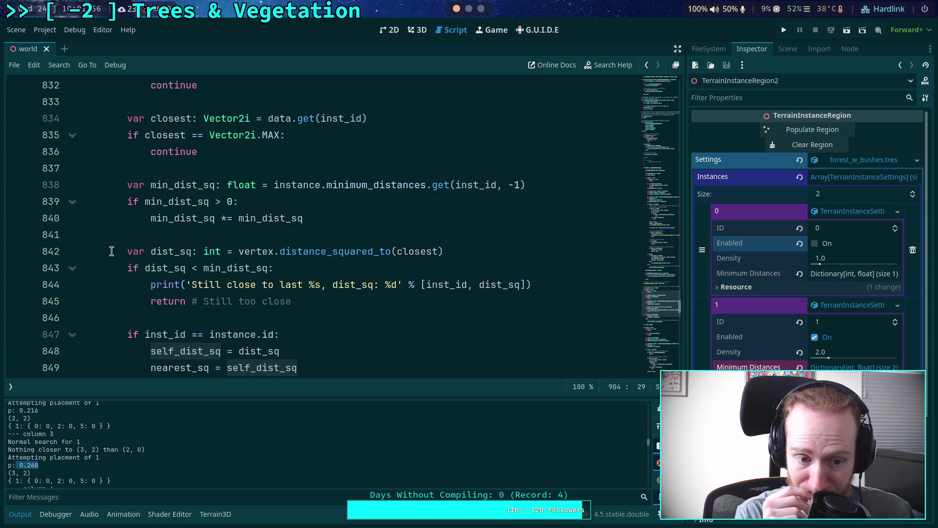
pyautogui.scroll(-2, 112, 252)
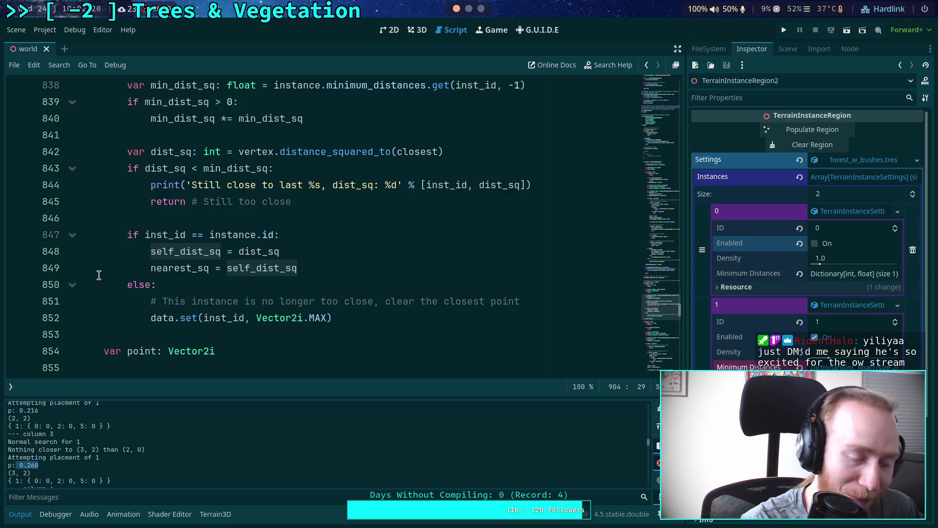
pyautogui.scroll(-3, 99, 275)
pyautogui.click(158, 219)
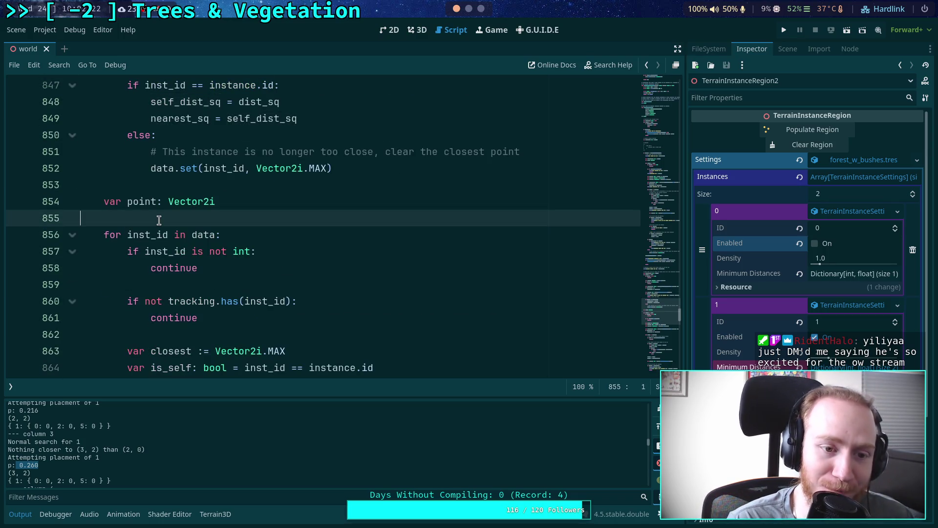
pyautogui.scroll(-3, 158, 221)
pyautogui.scroll(8, 159, 220)
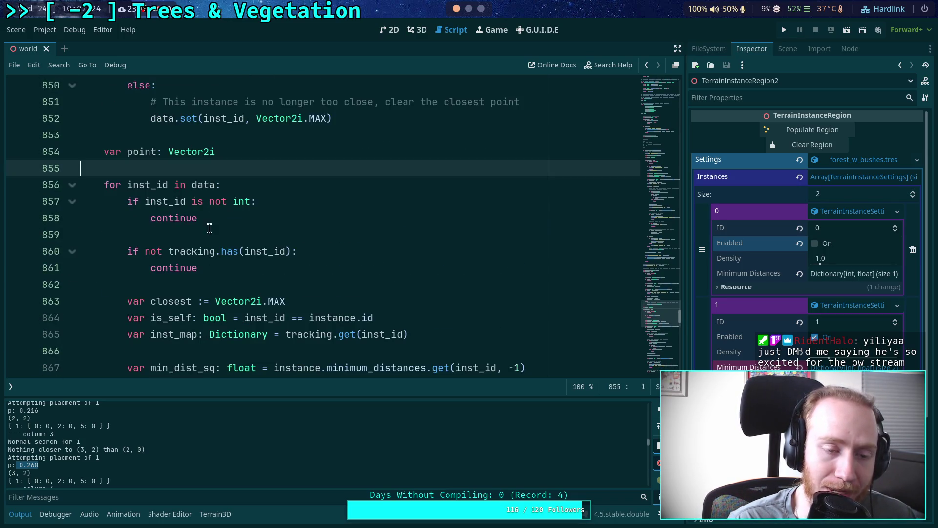
pyautogui.scroll(2, 220, 230)
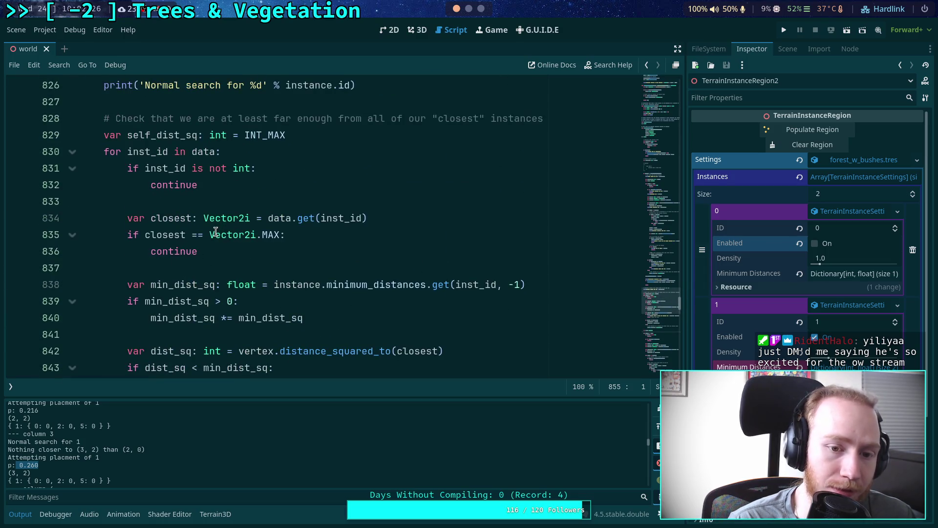
pyautogui.scroll(-1, 210, 177)
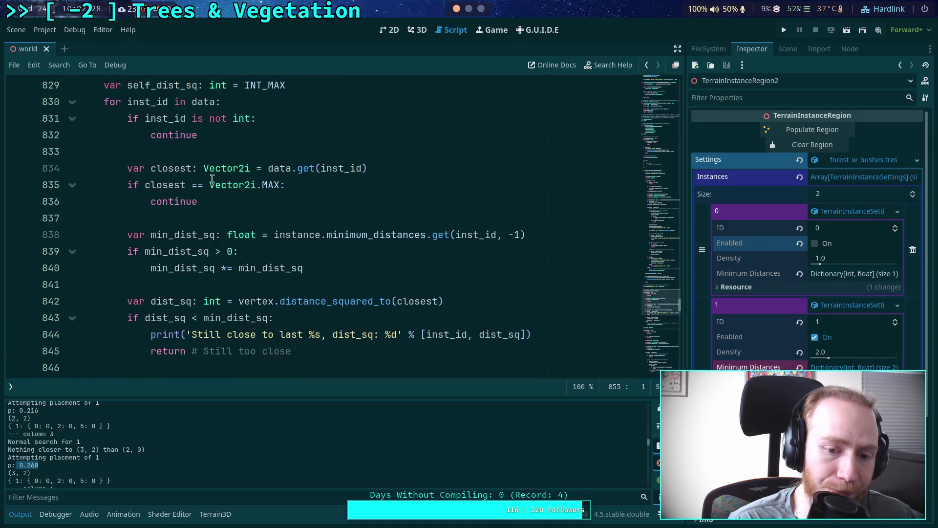
pyautogui.scroll(1, 160, 249)
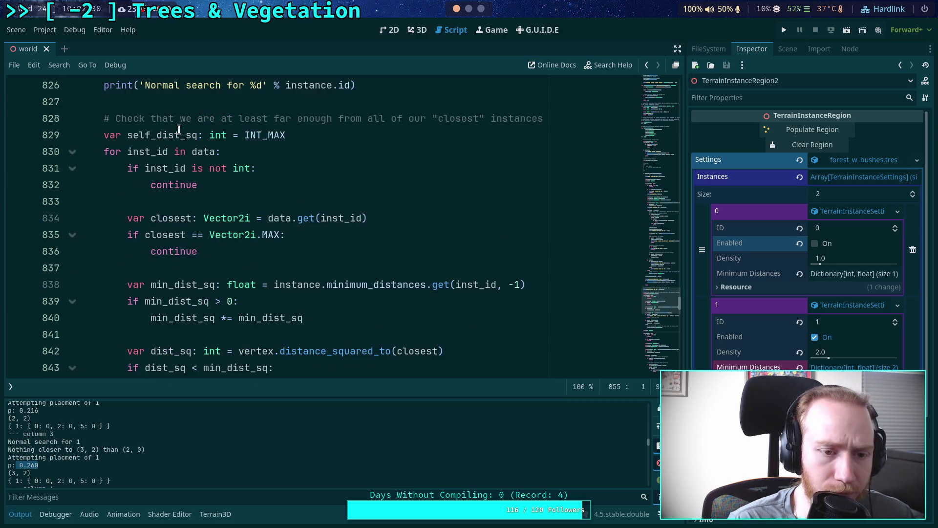
pyautogui.doubleClick(164, 134)
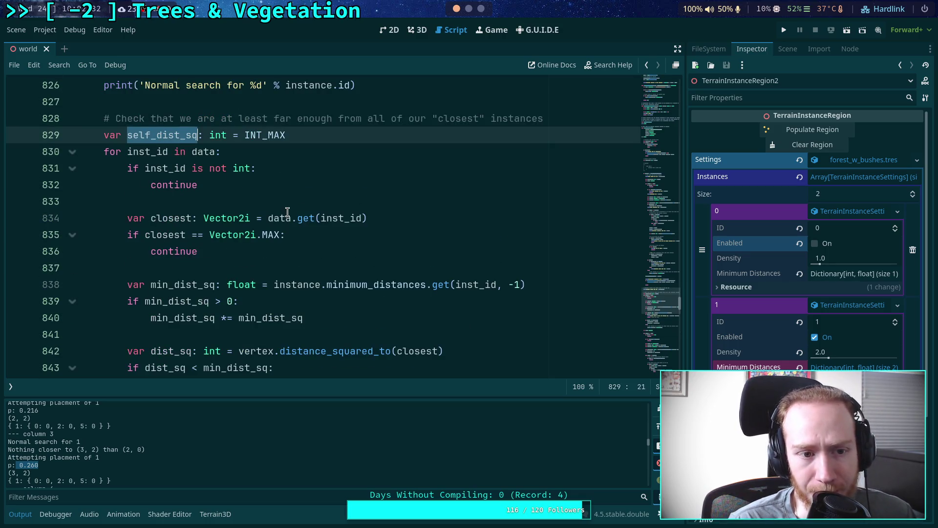
pyautogui.scroll(-1, 241, 223)
pyautogui.scroll(-2, 241, 230)
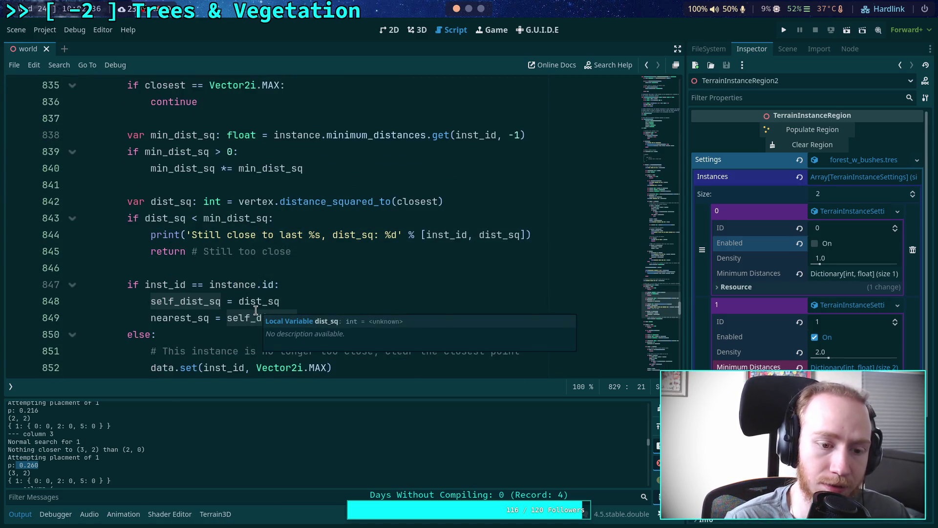
pyautogui.moveTo(168, 318)
pyautogui.scroll(3, 146, 303)
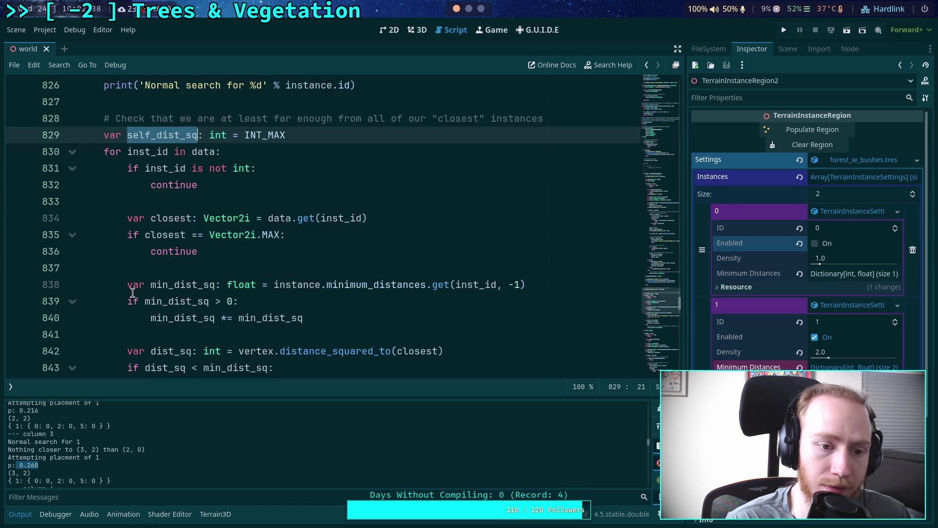
pyautogui.scroll(-2, 146, 298)
pyautogui.scroll(1, 147, 290)
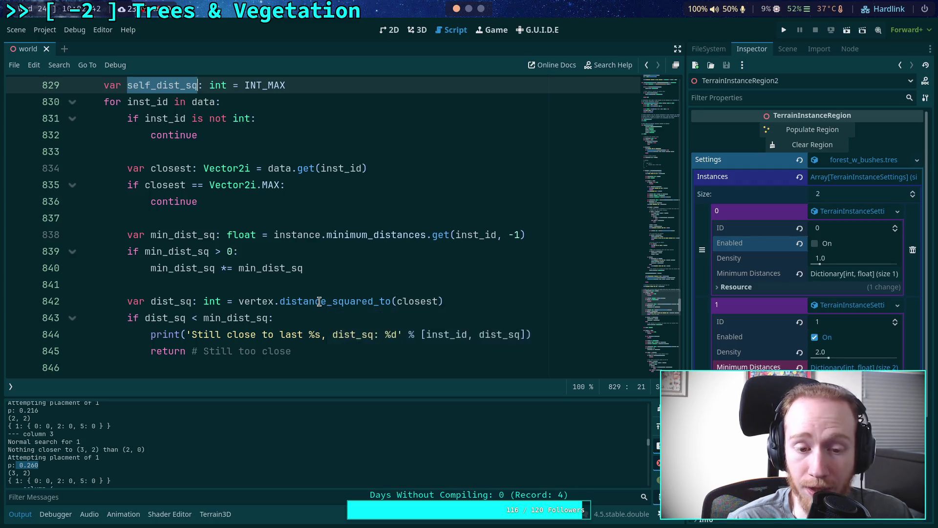
pyautogui.scroll(-2, 248, 280)
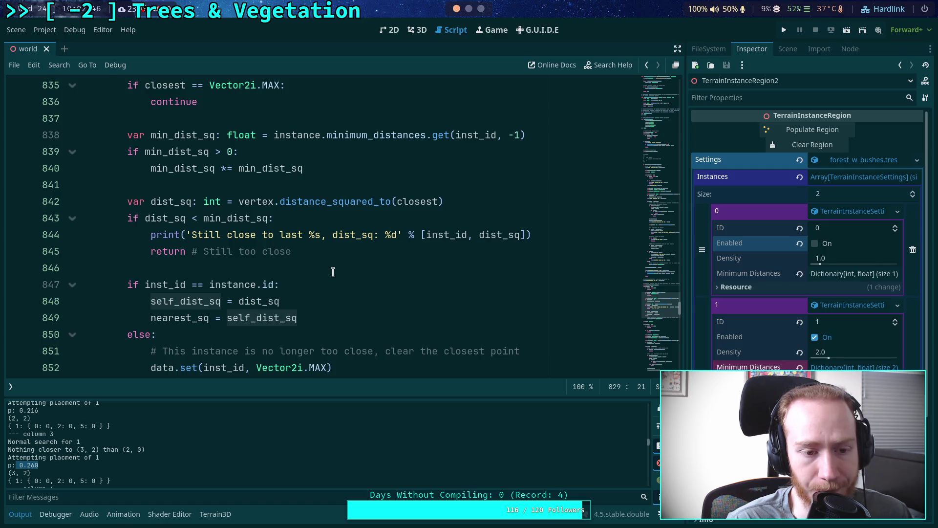
pyautogui.scroll(4, 334, 273)
pyautogui.scroll(10, 334, 273)
pyautogui.scroll(-10, 334, 274)
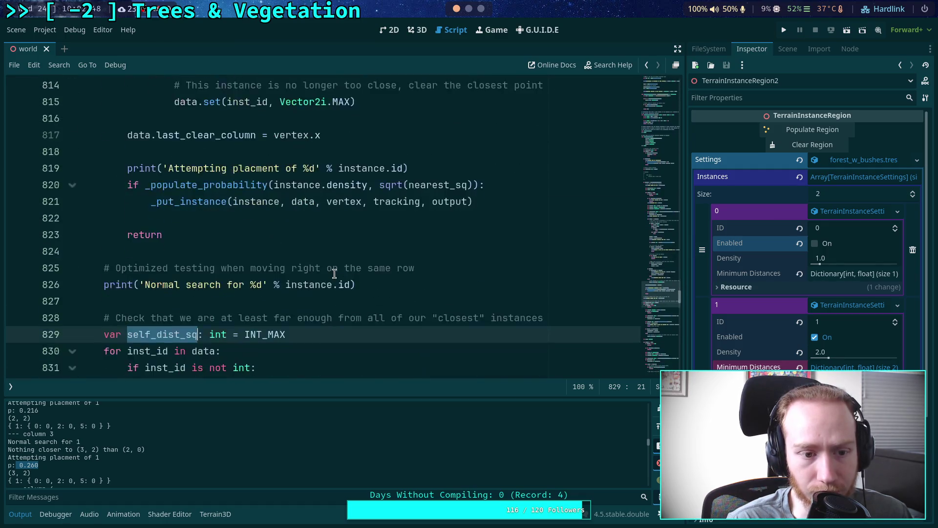
pyautogui.scroll(-7, 334, 273)
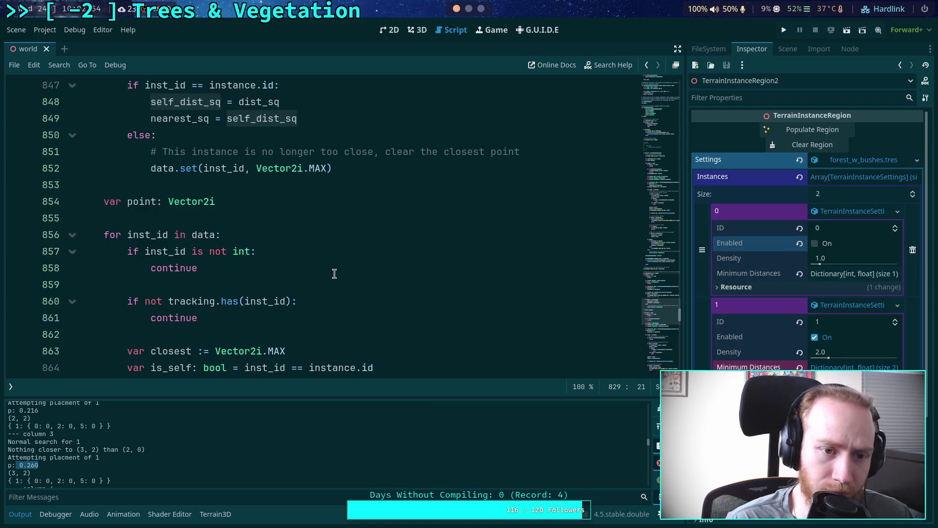
pyautogui.scroll(-8, 335, 273)
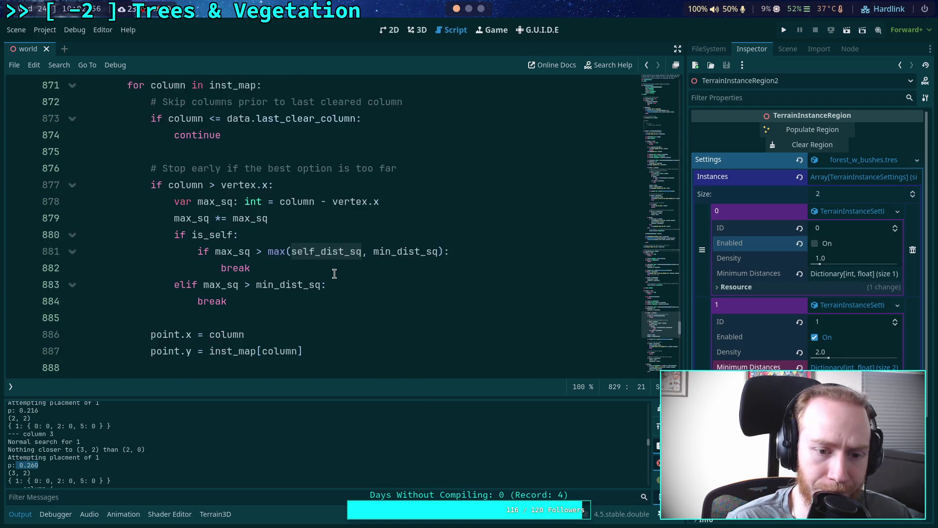
pyautogui.scroll(-1, 334, 273)
pyautogui.scroll(-2, 334, 273)
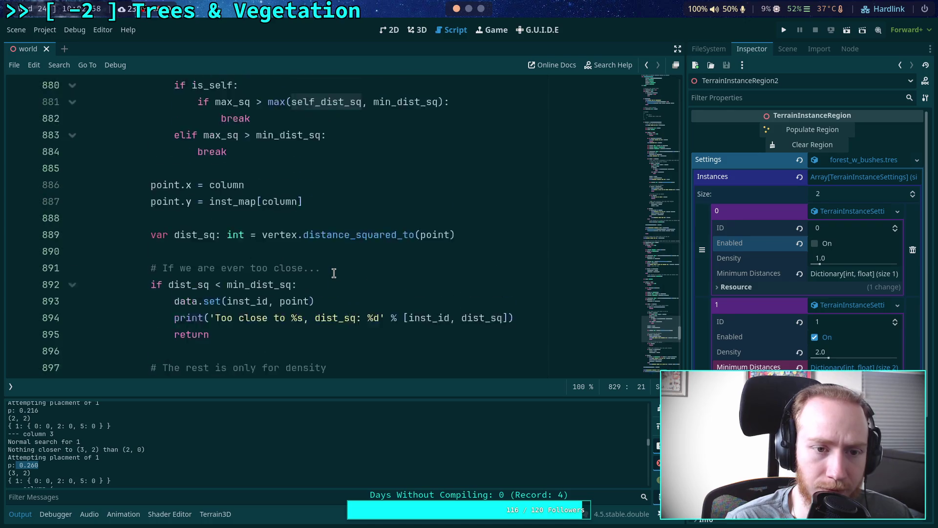
pyautogui.scroll(2, 334, 273)
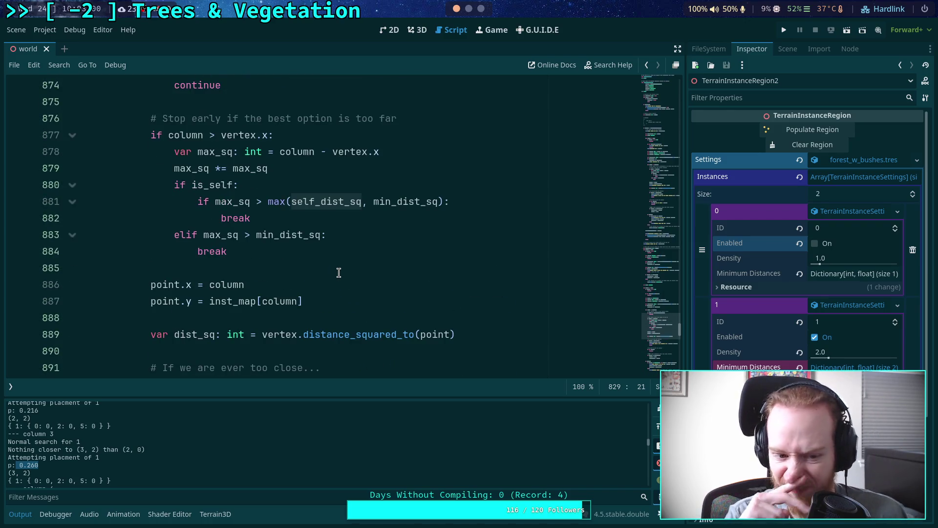
pyautogui.scroll(-6, 337, 273)
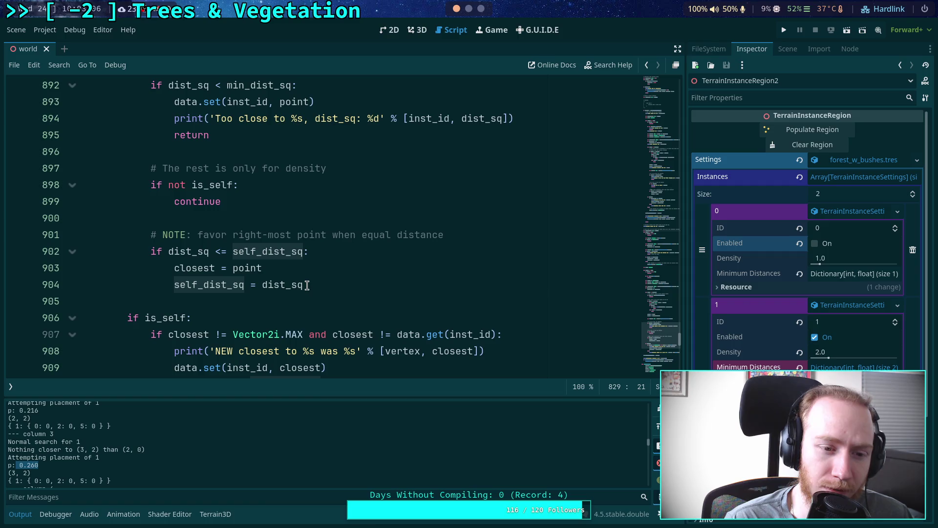
pyautogui.scroll(1, 307, 283)
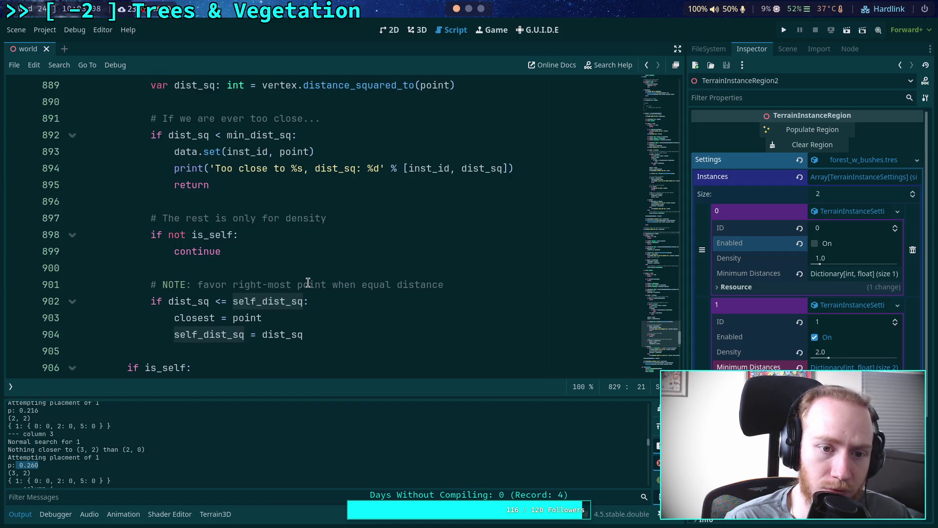
pyautogui.scroll(2, 307, 282)
pyautogui.scroll(-4, 308, 282)
pyautogui.scroll(-2, 308, 282)
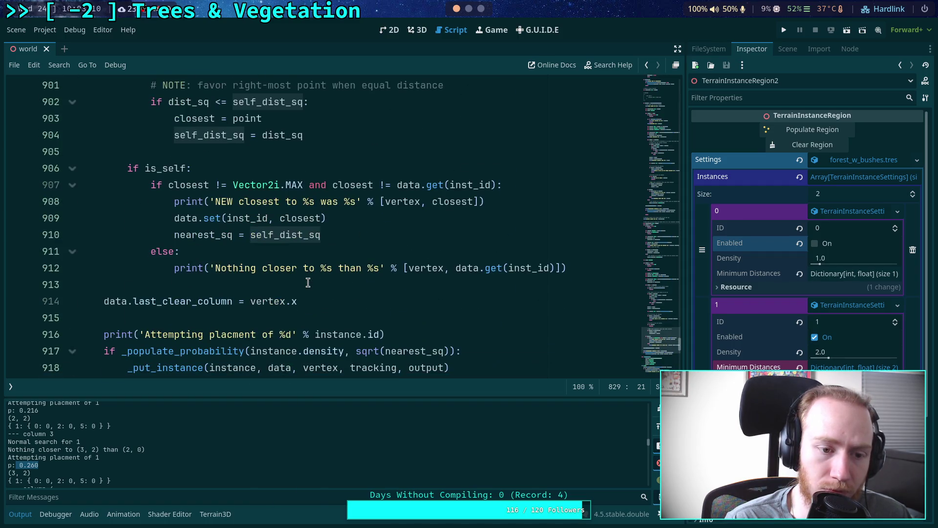
pyautogui.scroll(-1, 308, 282)
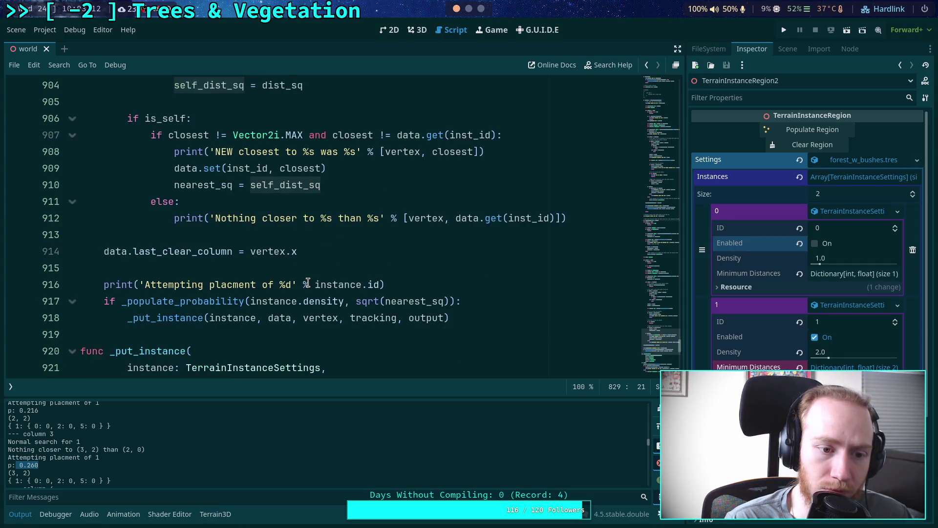
pyautogui.scroll(4, 307, 282)
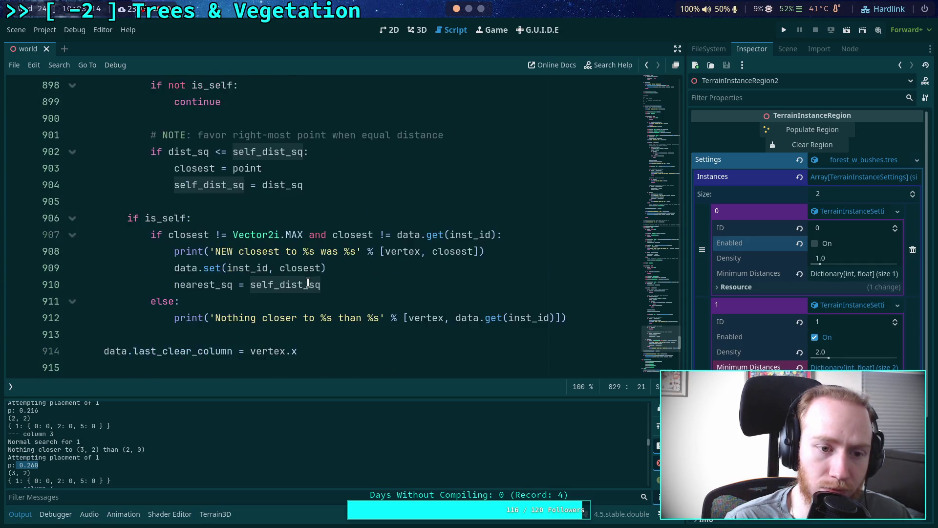
pyautogui.scroll(-3, 223, 272)
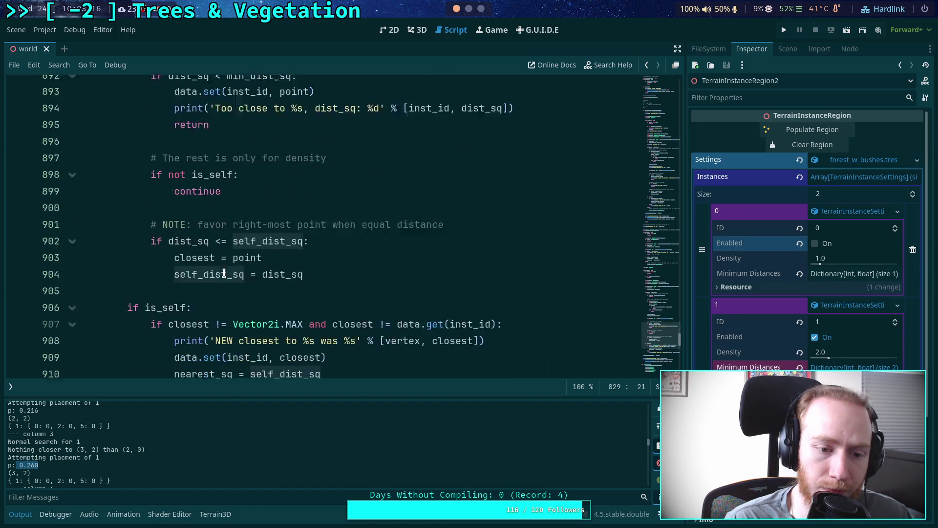
# - Move the nearest_sq assignment below the else block, dedented, and check self_dist_sq and closest
pyautogui.click(210, 284)
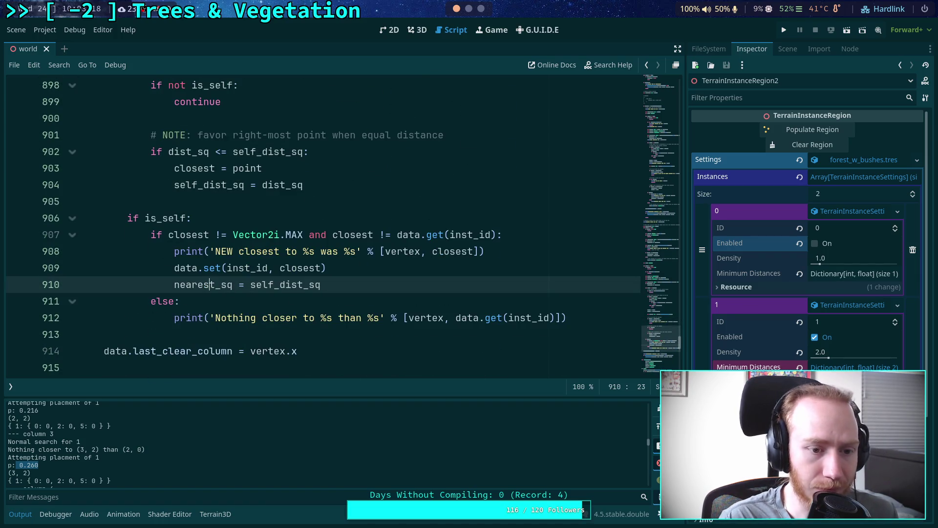
pyautogui.hotkey('alt', 'Down')
pyautogui.hotkey('alt', 'Down')
pyautogui.hotkey('shift', 'Tab')
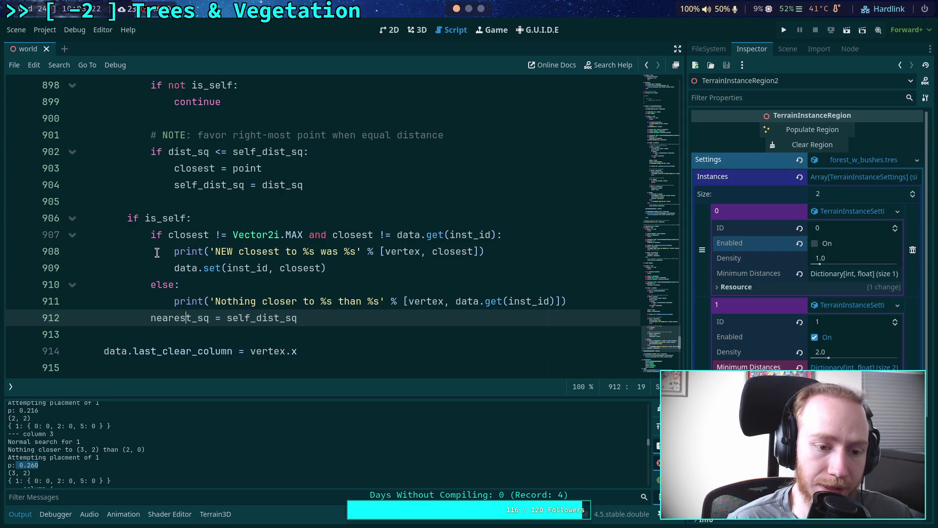
pyautogui.scroll(1, 157, 252)
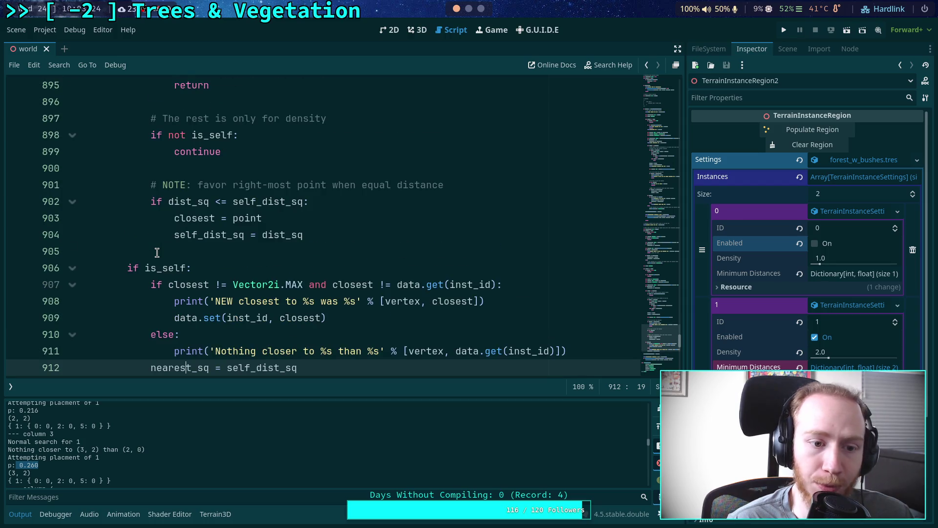
pyautogui.scroll(-1, 179, 261)
pyautogui.scroll(-2, 204, 313)
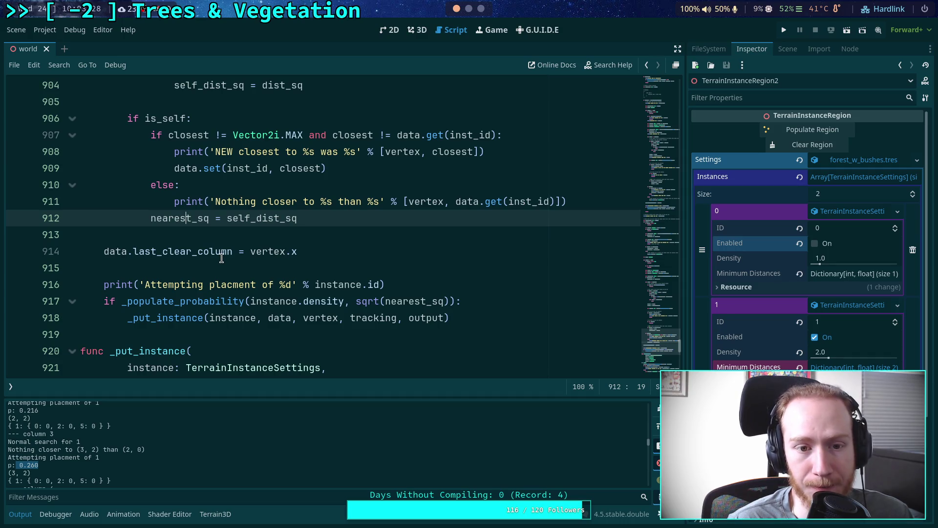
pyautogui.doubleClick(241, 218)
pyautogui.scroll(2, 195, 217)
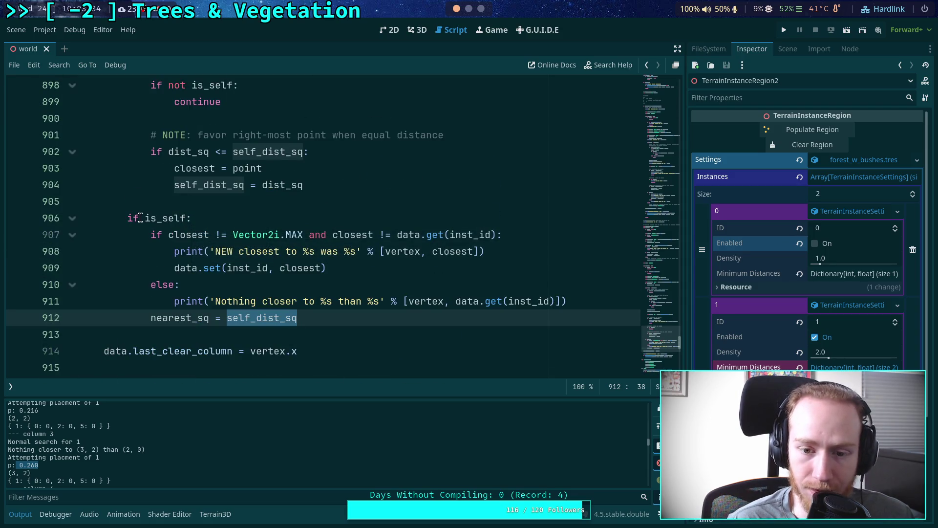
pyautogui.doubleClick(190, 166)
# - Put the nearest_sq line back inside the if block, review it, and return to 3D
pyautogui.click(231, 319)
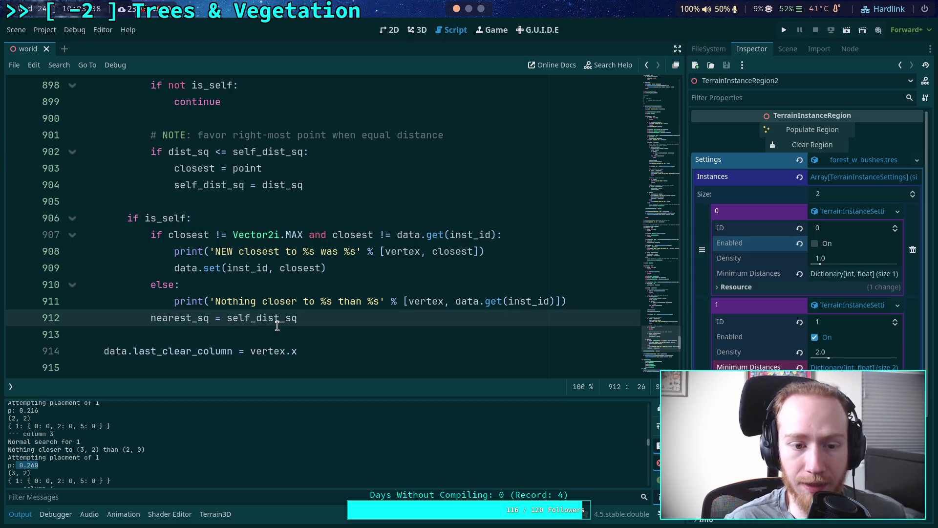
pyautogui.hotkey('alt', 'Up')
pyautogui.hotkey('alt', 'Up')
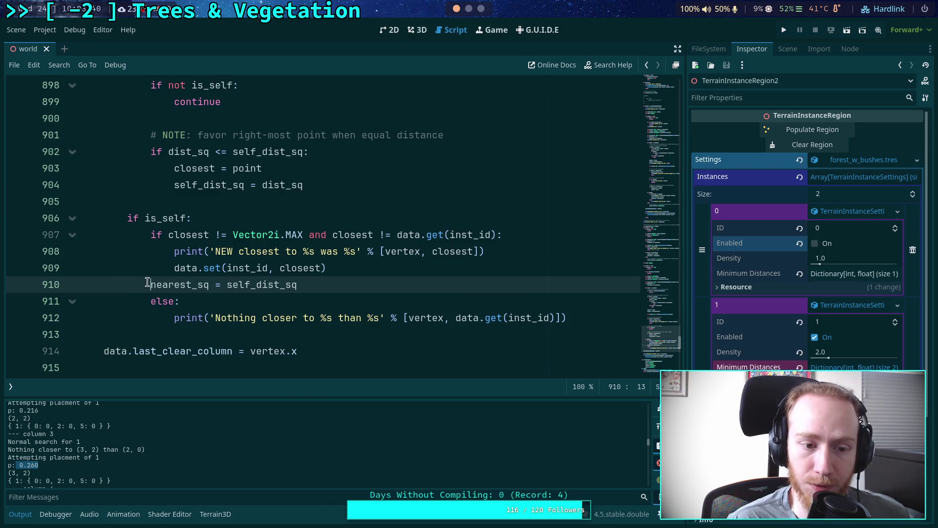
pyautogui.press('Tab')
pyautogui.doubleClick(289, 286)
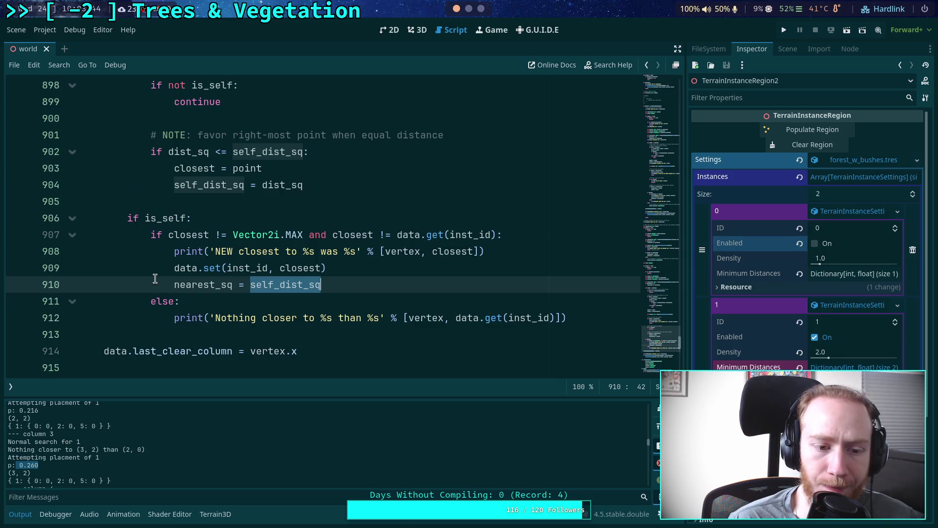
pyautogui.scroll(-2, 155, 279)
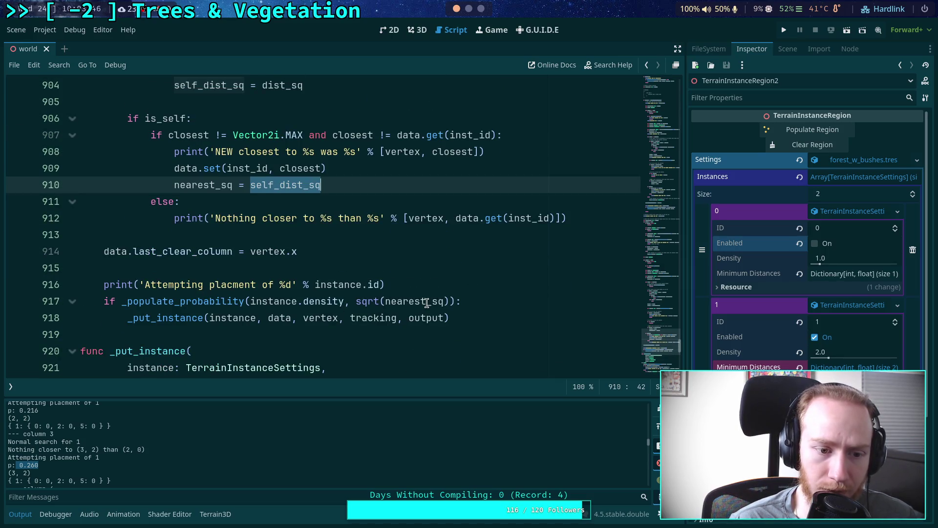
pyautogui.doubleClick(426, 303)
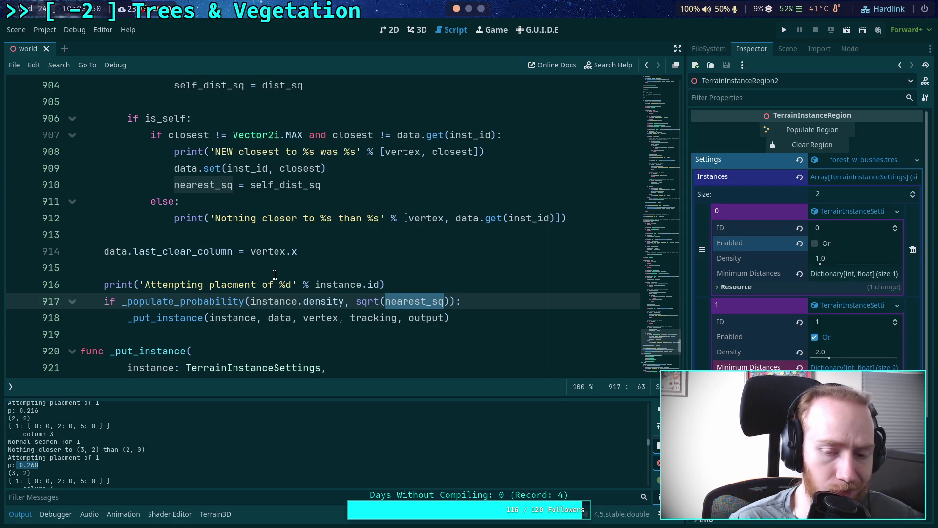
pyautogui.click(279, 270)
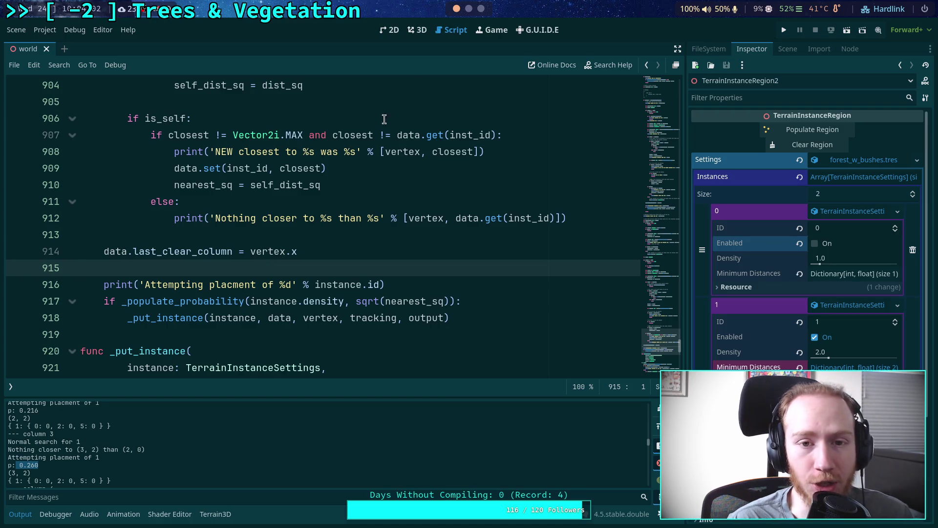
pyautogui.click(416, 30)
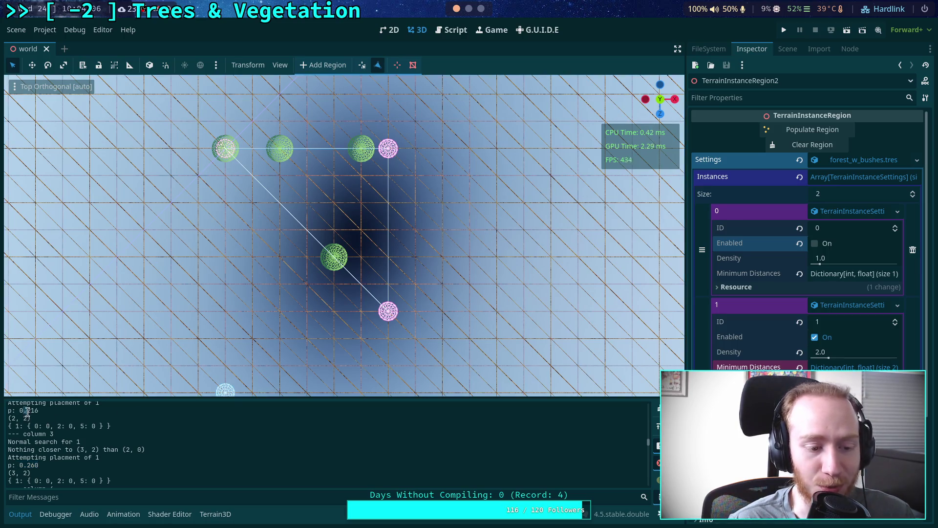
pyautogui.moveTo(23, 411); pyautogui.dragTo(38, 410)
pyautogui.moveTo(23, 465); pyautogui.dragTo(39, 465)
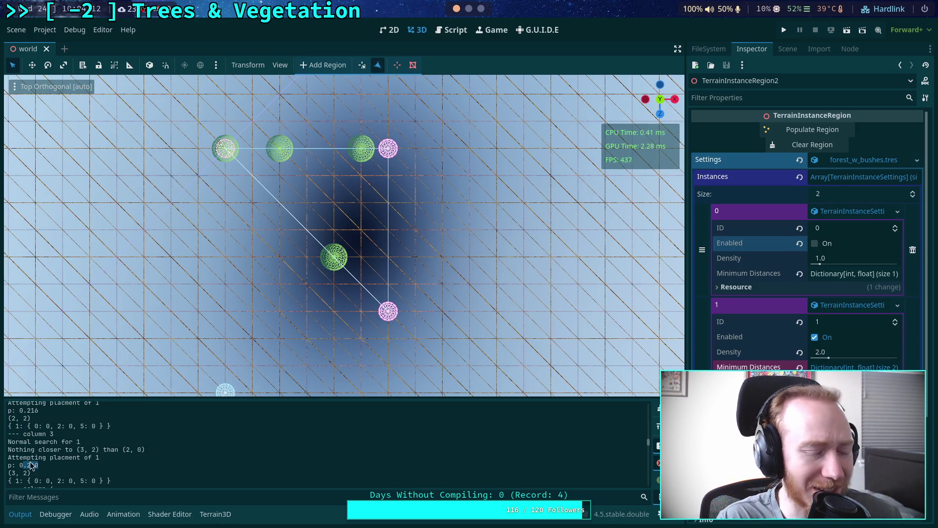
pyautogui.click(30, 412)
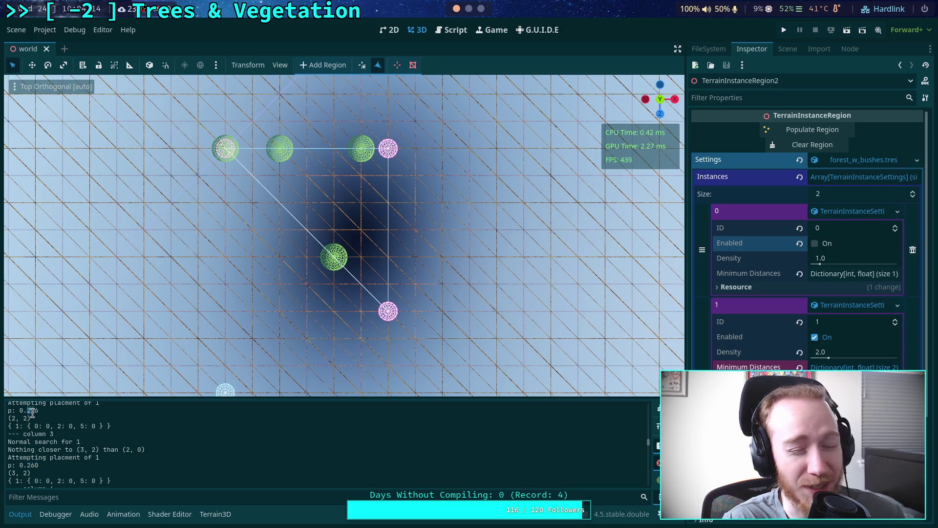
pyautogui.moveTo(23, 465); pyautogui.dragTo(38, 465)
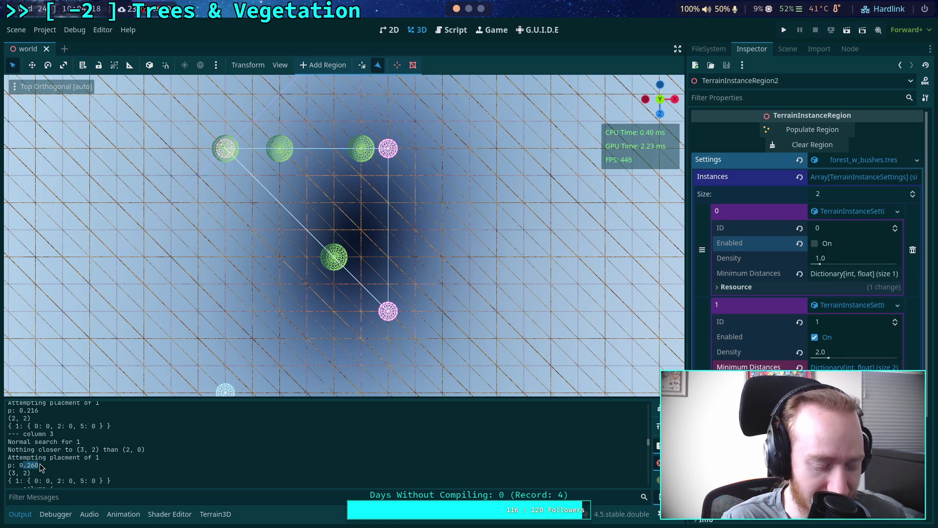
pyautogui.click(26, 410)
pyautogui.scroll(-2, 75, 463)
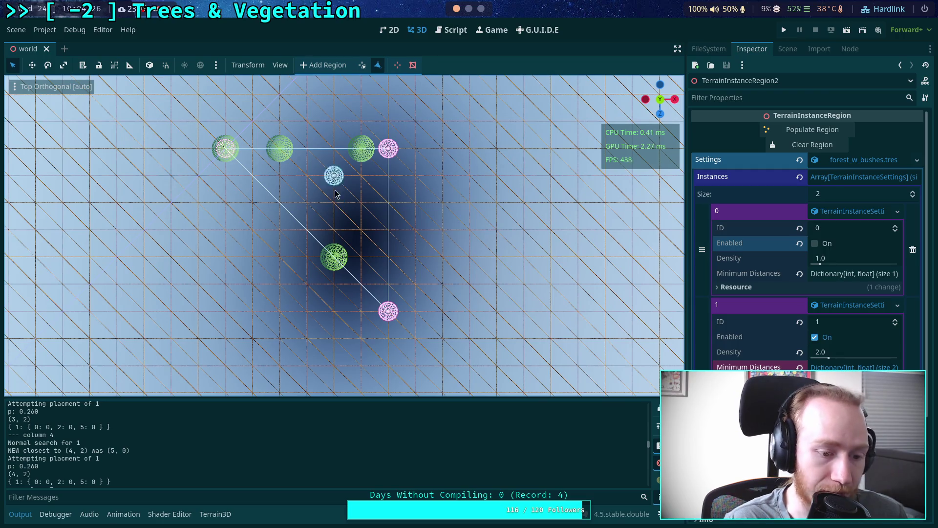
pyautogui.scroll(-1, 48, 456)
pyautogui.scroll(-2, 49, 454)
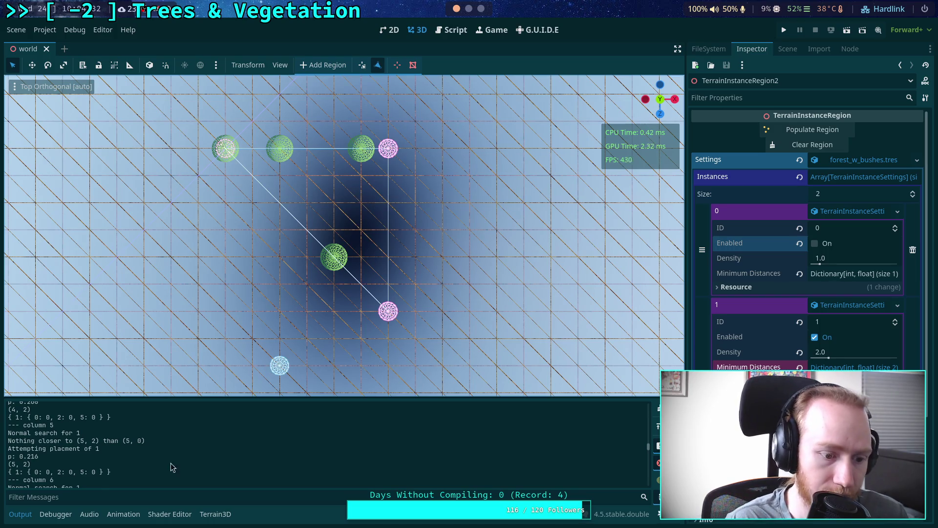
pyautogui.scroll(-2, 89, 472)
pyautogui.scroll(-1, 90, 472)
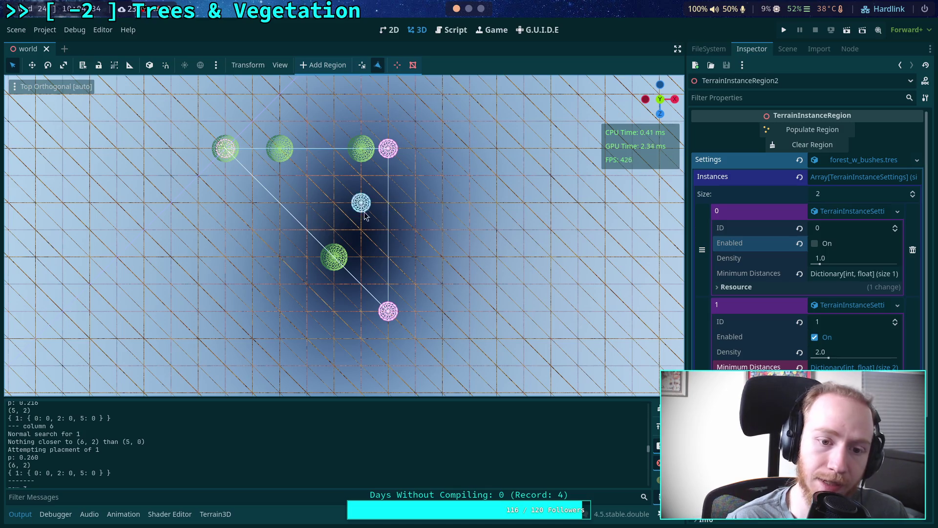
pyautogui.scroll(-4, 61, 458)
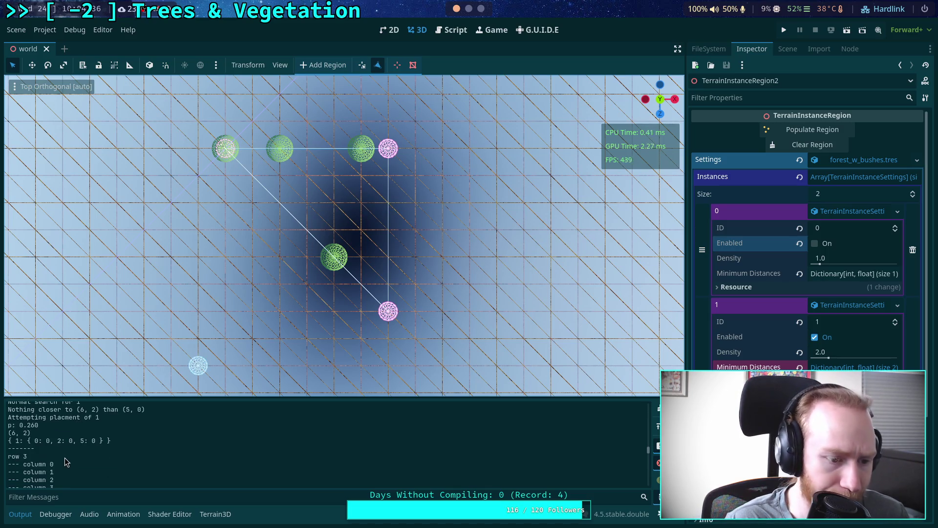
pyautogui.scroll(-3, 64, 457)
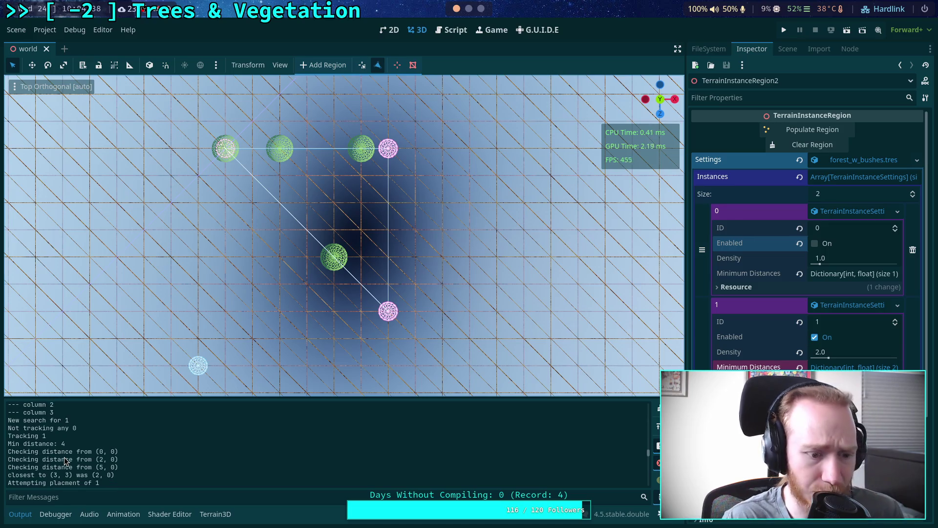
pyautogui.scroll(-1, 61, 458)
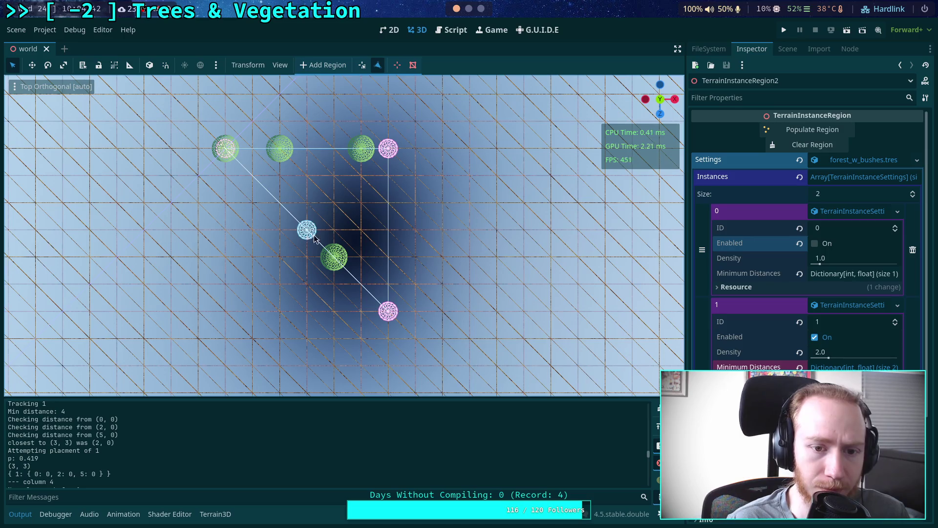
pyautogui.scroll(-6, 66, 459)
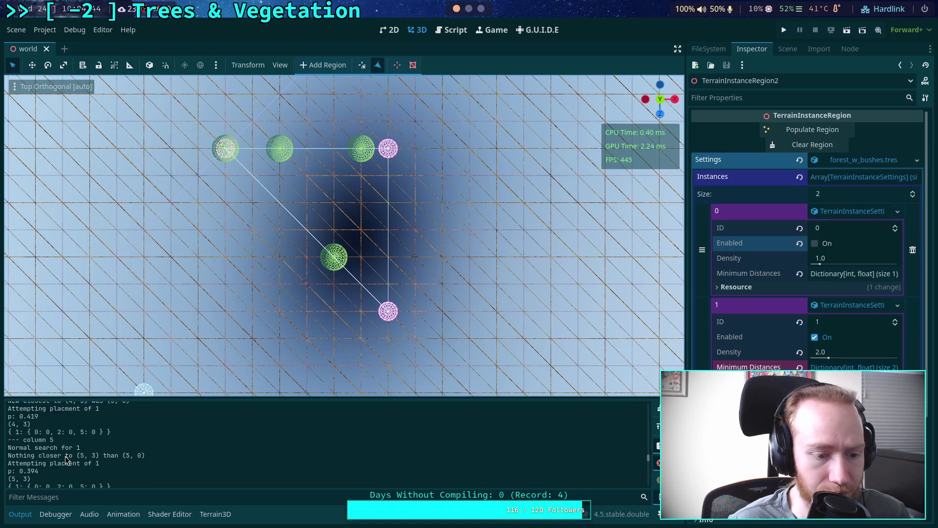
pyautogui.scroll(-1, 66, 459)
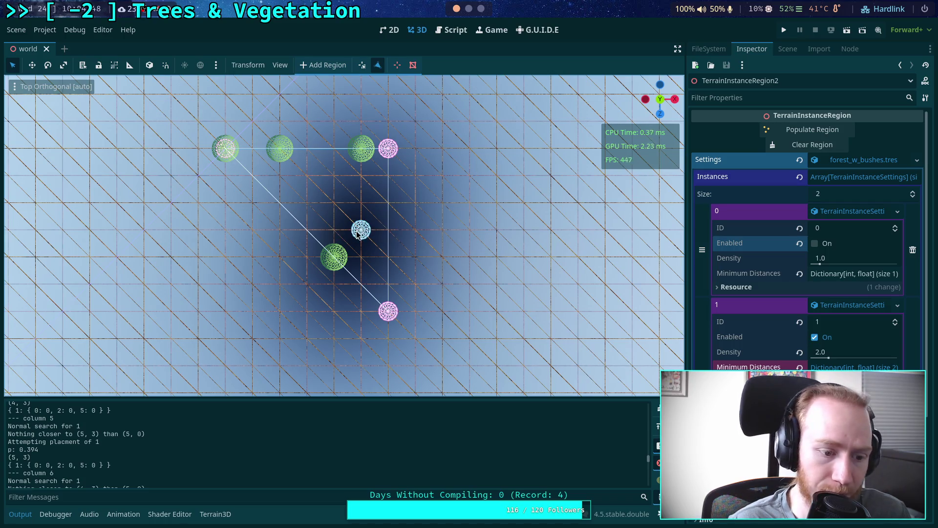
pyautogui.scroll(-2, 67, 484)
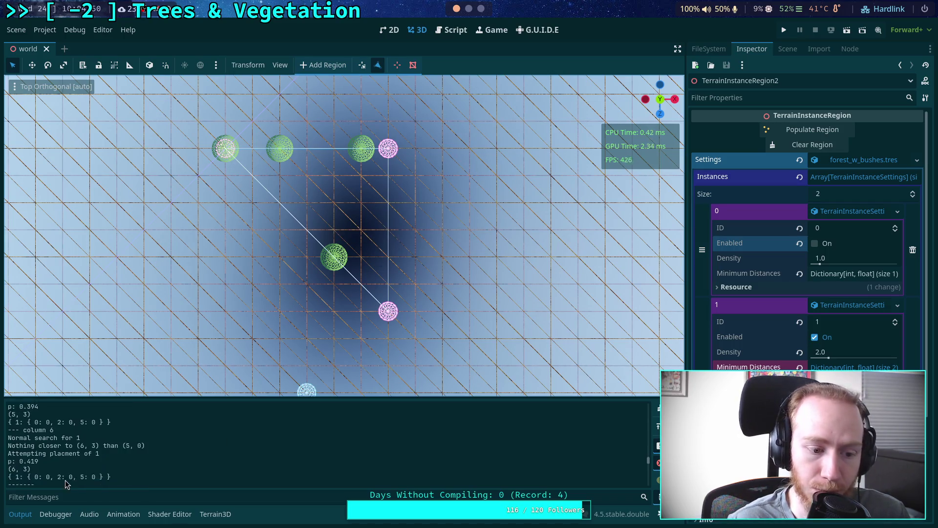
pyautogui.scroll(5, 67, 481)
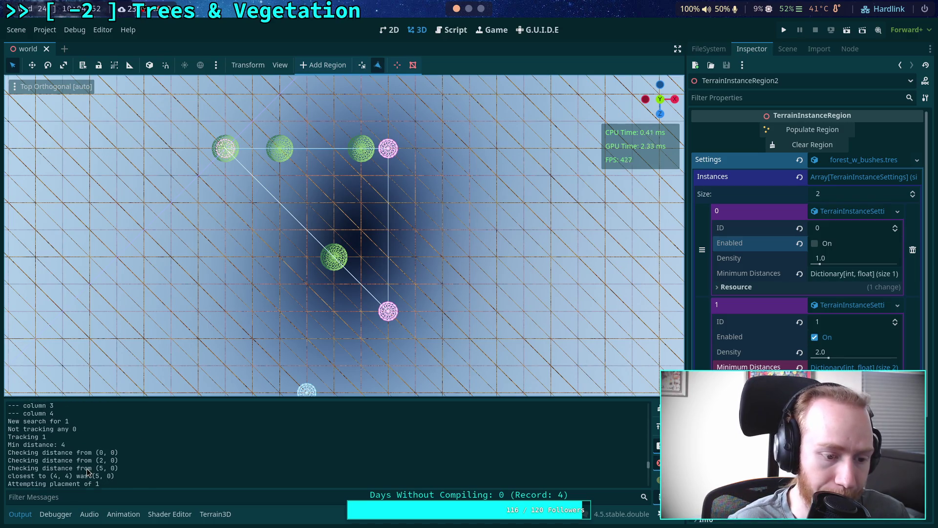
pyautogui.scroll(-3, 74, 471)
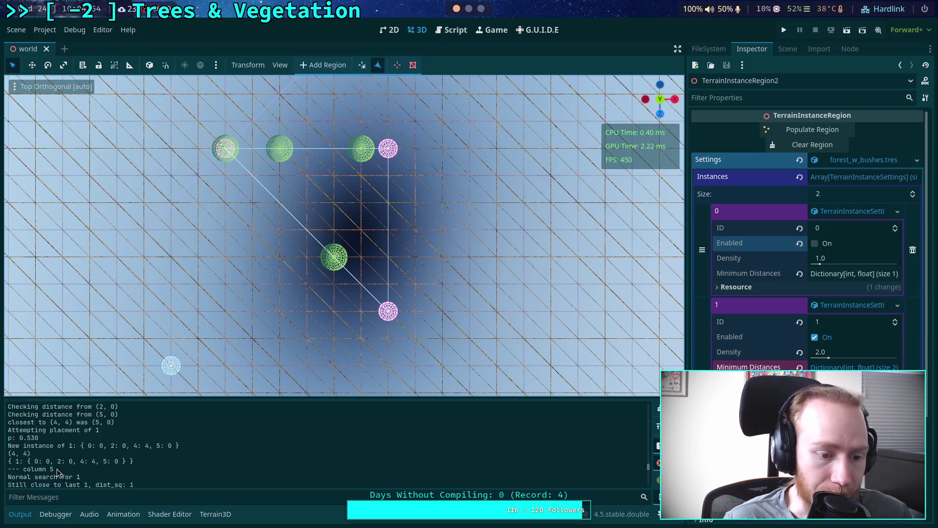
pyautogui.scroll(-5, 57, 471)
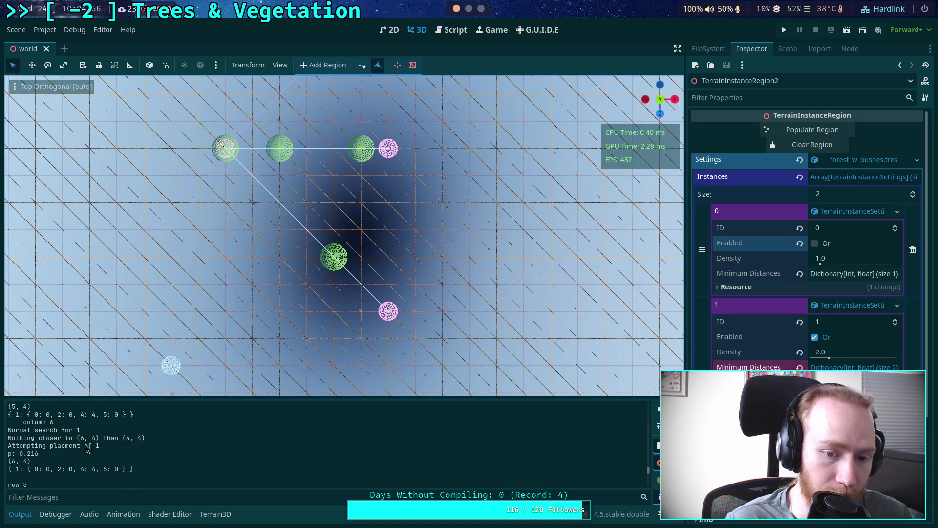
pyautogui.scroll(-2, 71, 461)
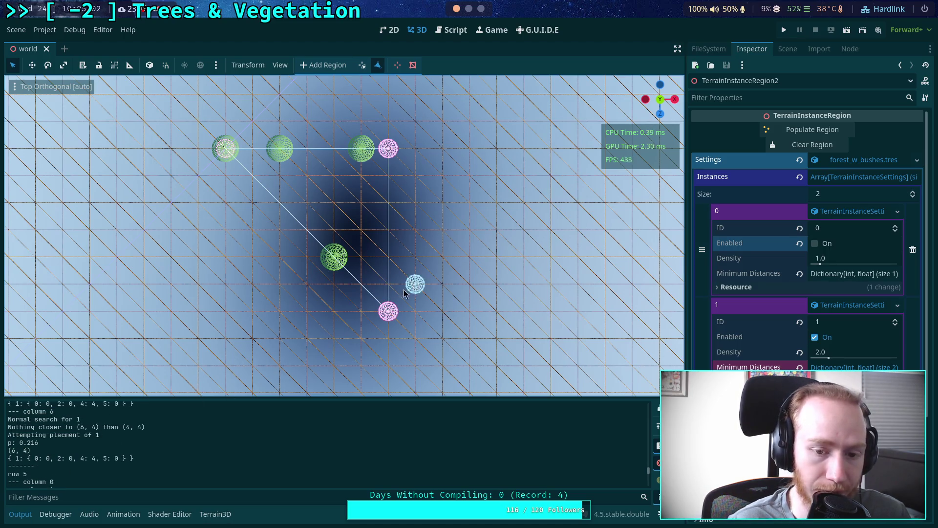
pyautogui.scroll(-4, 73, 450)
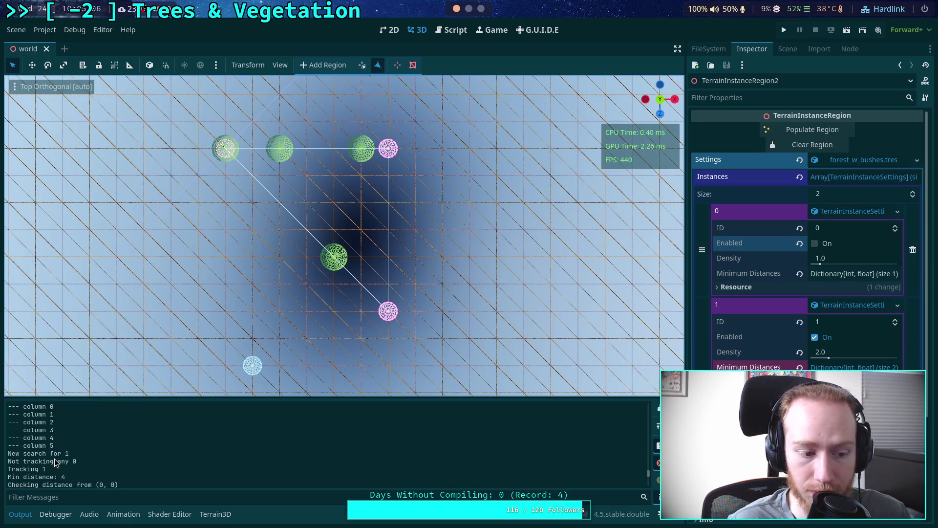
pyautogui.scroll(-10, 55, 462)
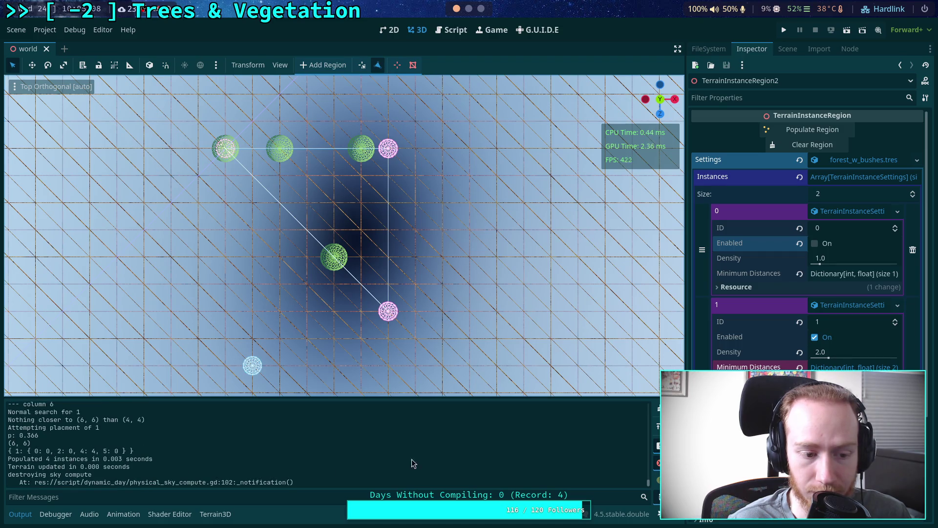
# - Clear the Output log and enable instance type ID 0
pyautogui.click(658, 408)
pyautogui.scroll(-3, 625, 207)
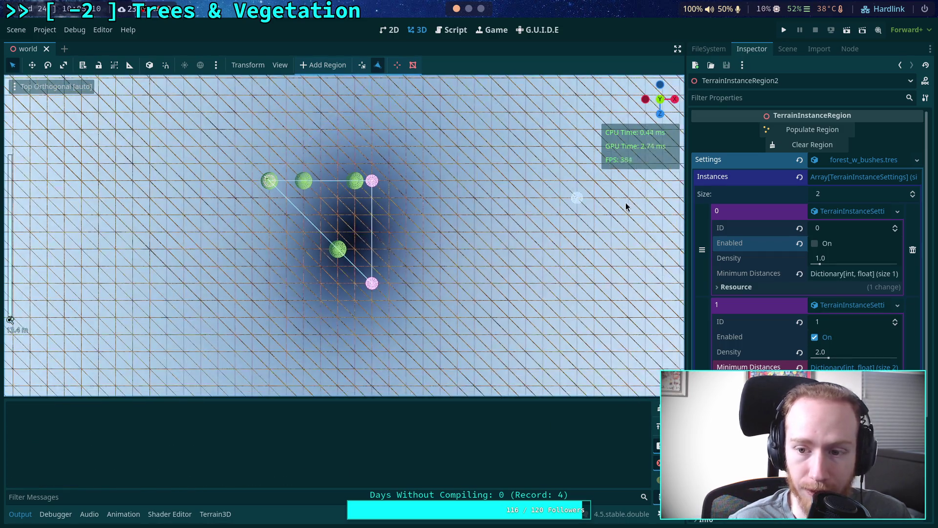
pyautogui.click(815, 243)
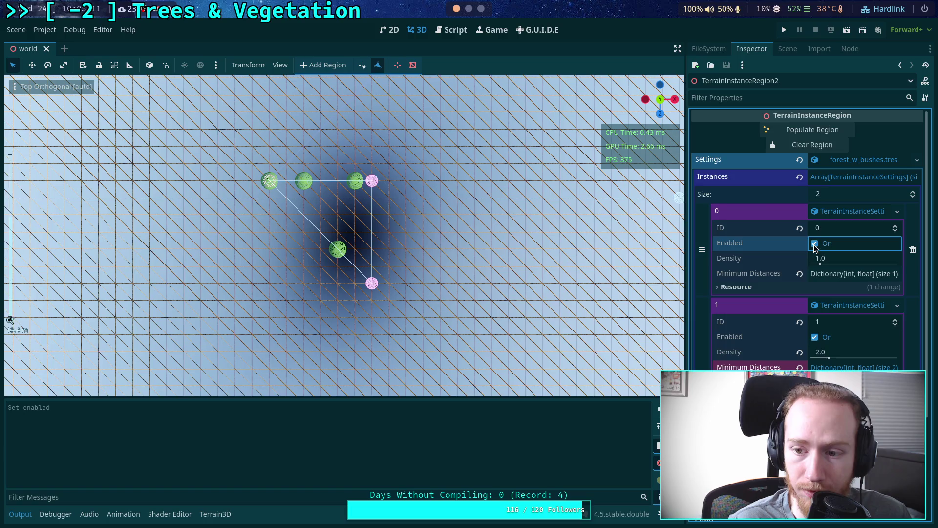
# - Drag the region triangle's corners outward across the terrain and tilt the view
pyautogui.click(361, 65)
pyautogui.moveTo(268, 182); pyautogui.dragTo(151, 113)
pyautogui.moveTo(376, 183); pyautogui.dragTo(469, 90)
pyautogui.moveTo(373, 300); pyautogui.dragTo(469, 391)
pyautogui.scroll(-5, 408, 274)
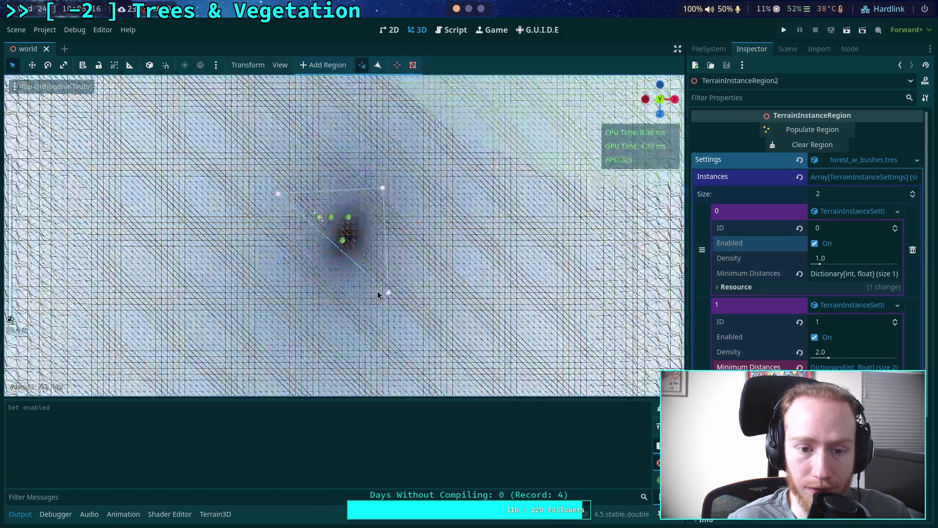
pyautogui.moveTo(389, 293); pyautogui.dragTo(429, 383)
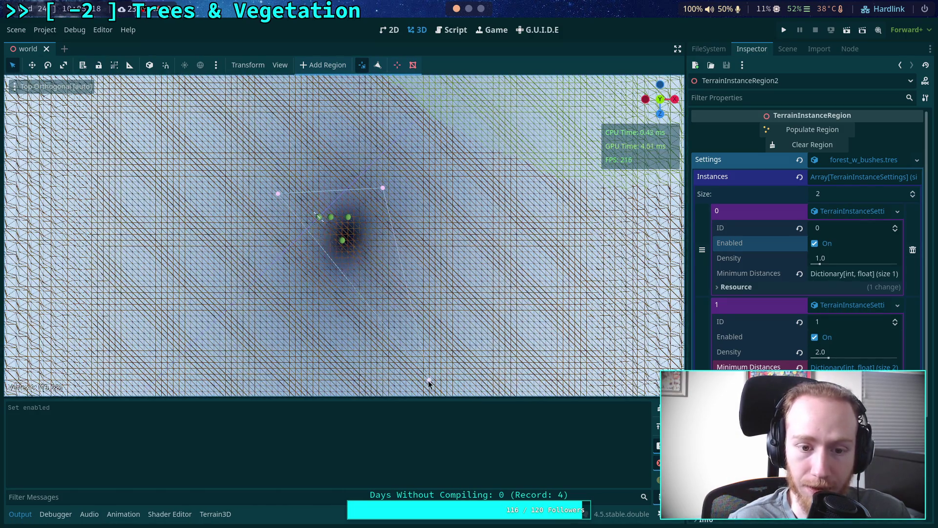
pyautogui.moveTo(277, 190); pyautogui.dragTo(185, 287)
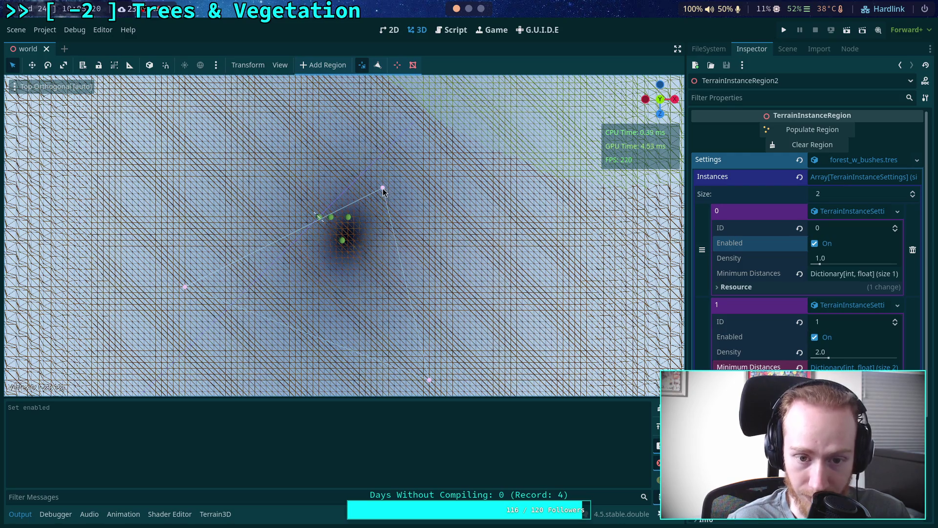
pyautogui.moveTo(383, 188); pyautogui.dragTo(370, 93)
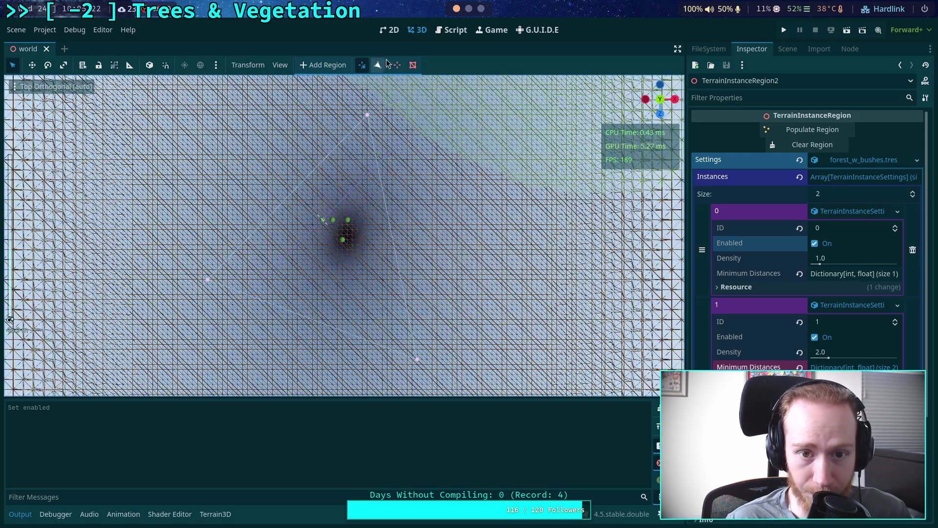
pyautogui.moveTo(389, 162); pyautogui.dragTo(363, 256)
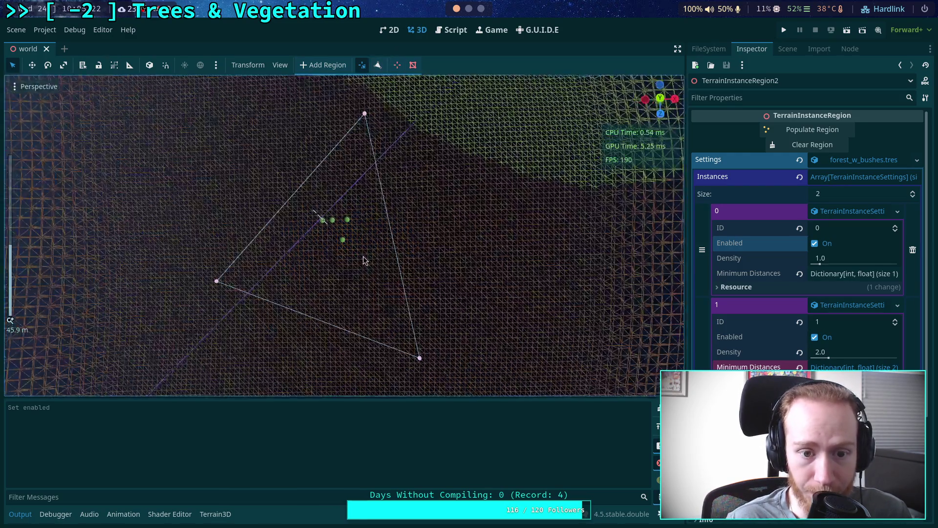
# - Switch the viewport from wireframe to Display Normal shading
pyautogui.click(45, 29)
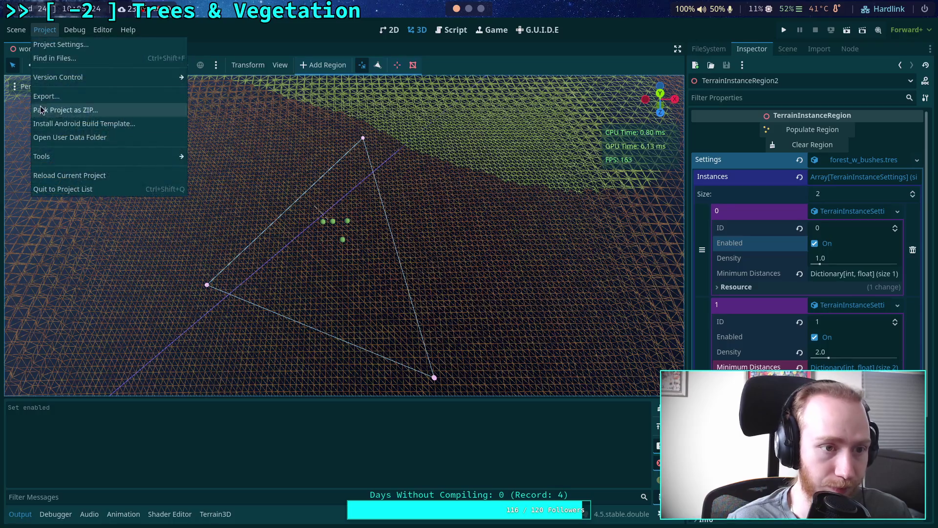
pyautogui.moveTo(16, 30)
pyautogui.click(30, 87)
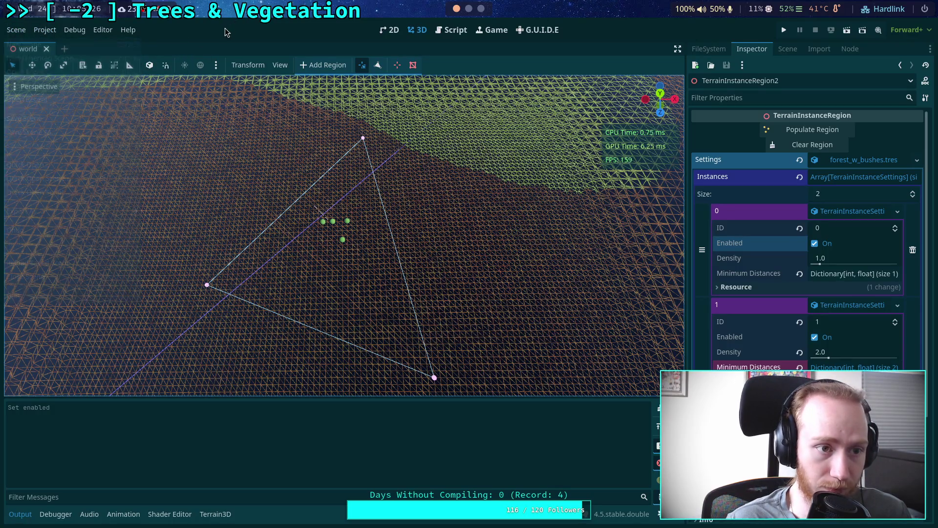
pyautogui.click(29, 87)
pyautogui.click(46, 232)
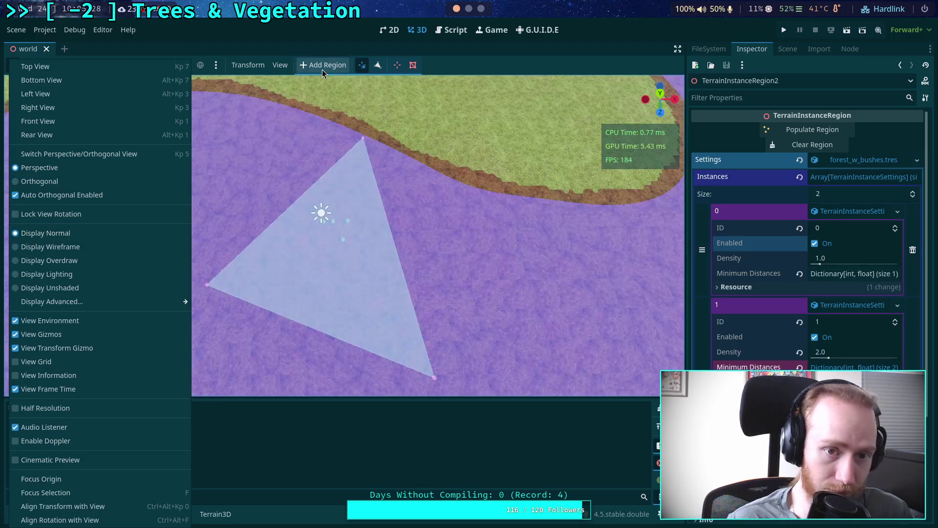
pyautogui.click(395, 58)
# - Populate the triangle region with trees and orbit around the placed instances
pyautogui.click(819, 130)
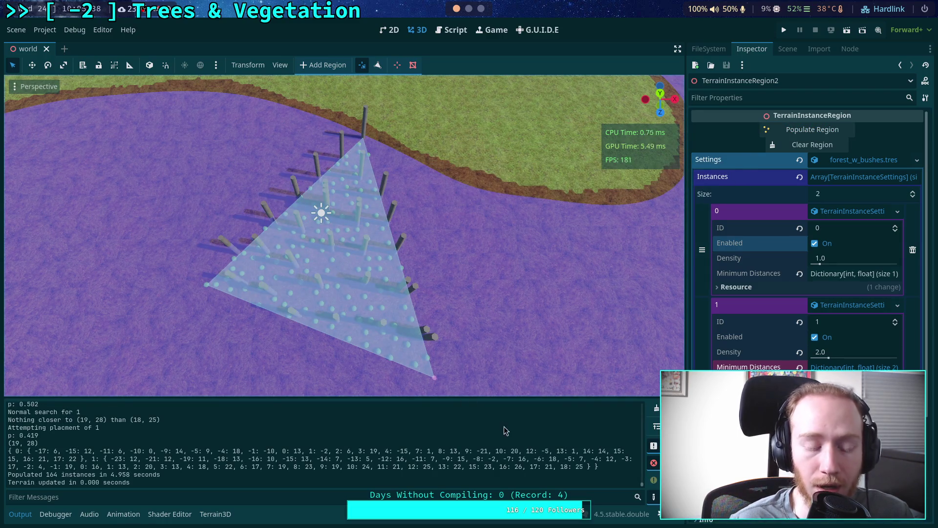
pyautogui.click(657, 413)
pyautogui.moveTo(382, 330)
pyautogui.mouseDown()
pyautogui.moveTo(369, 236)
pyautogui.moveTo(412, 203)
pyautogui.moveTo(425, 295)
pyautogui.moveTo(538, 277)
pyautogui.mouseUp()
pyautogui.scroll(5, 344, 264)
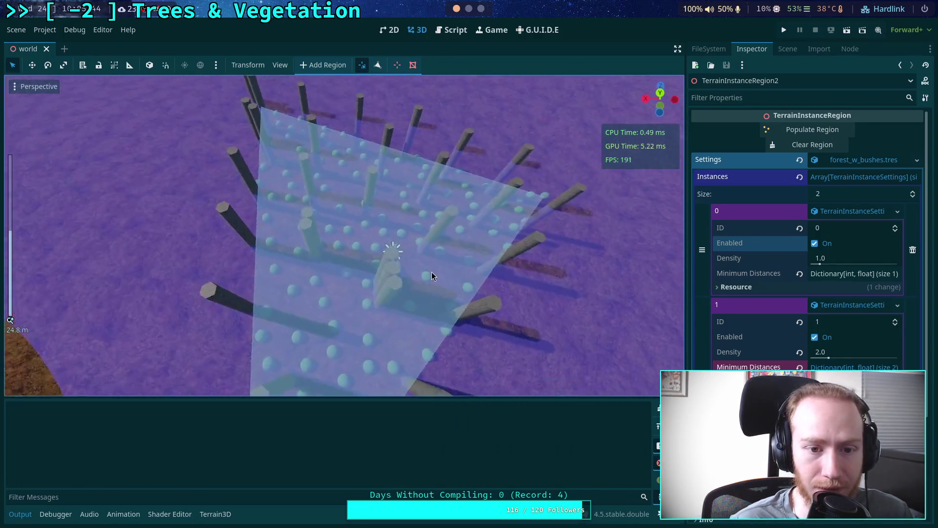
pyautogui.moveTo(432, 274)
pyautogui.mouseDown()
pyautogui.moveTo(374, 304)
pyautogui.moveTo(327, 272)
pyautogui.moveTo(300, 287)
pyautogui.moveTo(223, 263)
pyautogui.moveTo(230, 243)
pyautogui.moveTo(283, 234)
pyautogui.moveTo(135, 213)
pyautogui.moveTo(153, 238)
pyautogui.moveTo(114, 262)
pyautogui.moveTo(276, 278)
pyautogui.moveTo(348, 235)
pyautogui.moveTo(353, 215)
pyautogui.moveTo(360, 235)
pyautogui.moveTo(423, 260)
pyautogui.moveTo(522, 256)
pyautogui.moveTo(432, 277)
pyautogui.moveTo(356, 258)
pyautogui.moveTo(461, 245)
pyautogui.moveTo(479, 275)
pyautogui.moveTo(482, 238)
pyautogui.moveTo(382, 251)
pyautogui.moveTo(448, 221)
pyautogui.moveTo(353, 271)
pyautogui.moveTo(409, 205)
pyautogui.moveTo(465, 212)
pyautogui.moveTo(476, 287)
pyautogui.moveTo(421, 283)
pyautogui.moveTo(367, 236)
pyautogui.moveTo(485, 215)
pyautogui.mouseUp()
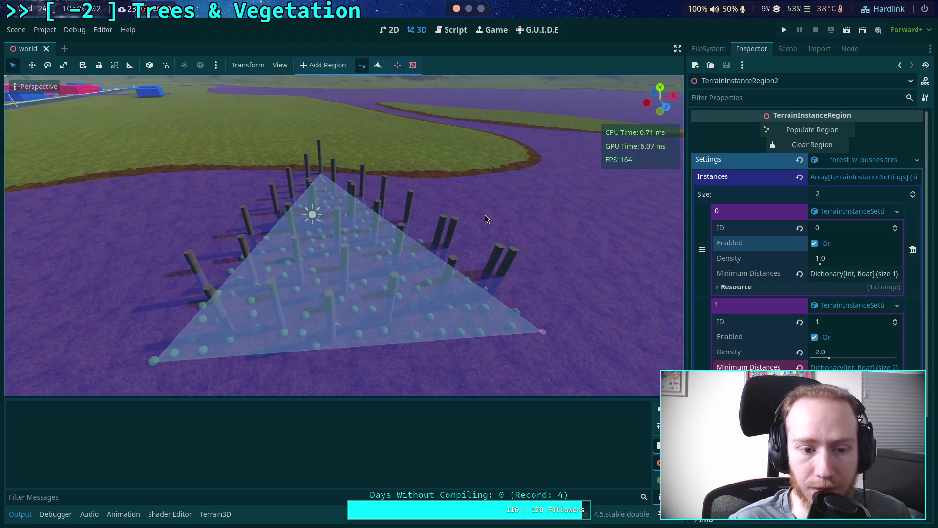
# - Clear the region's instances and check instance 0's 6.0 minimum distance
pyautogui.click(792, 146)
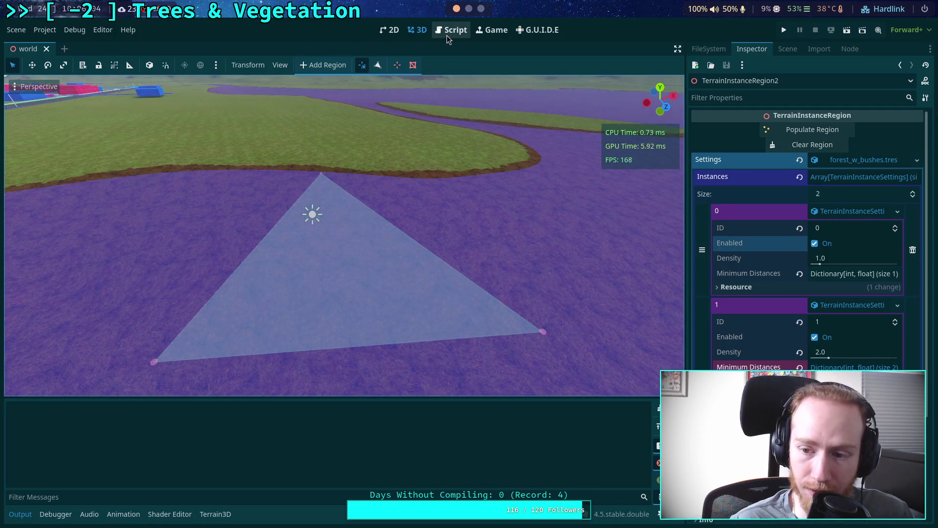
pyautogui.click(842, 274)
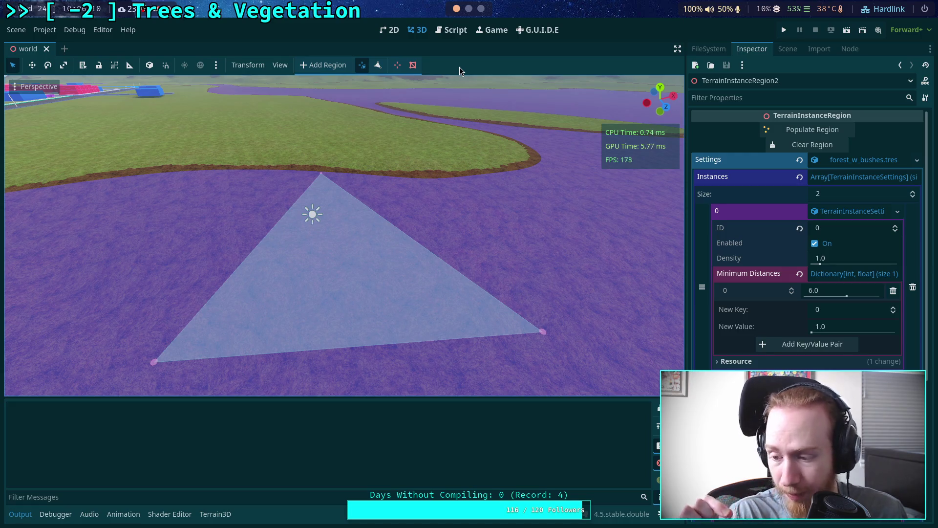
pyautogui.click(451, 29)
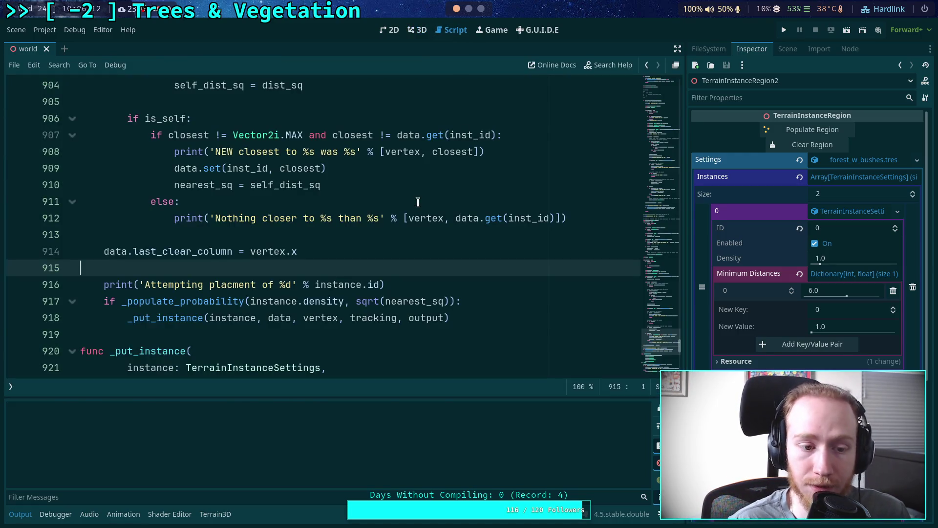
# - Comment out the else branch on lines 911–912 and the new-instance print on line 937
pyautogui.click(102, 292)
pyautogui.write('#')
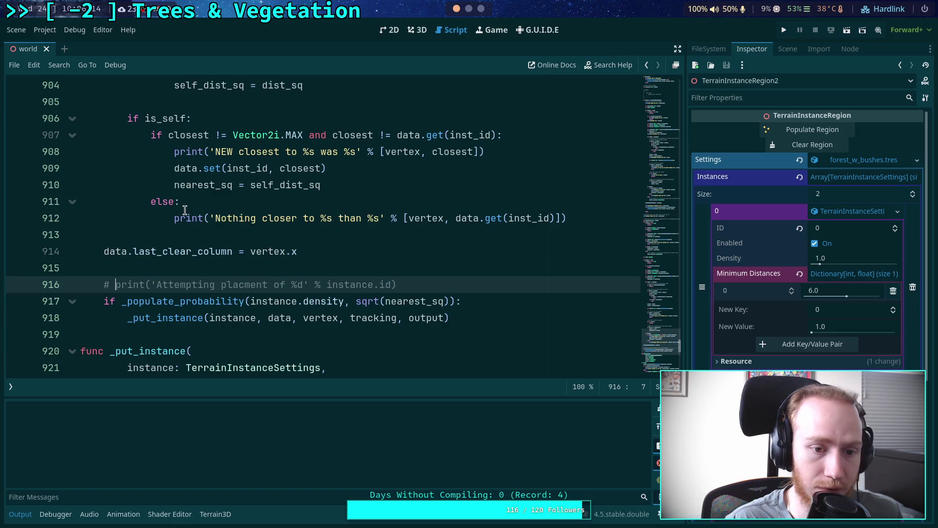
pyautogui.click(154, 208)
pyautogui.moveTo(161, 218); pyautogui.dragTo(160, 203)
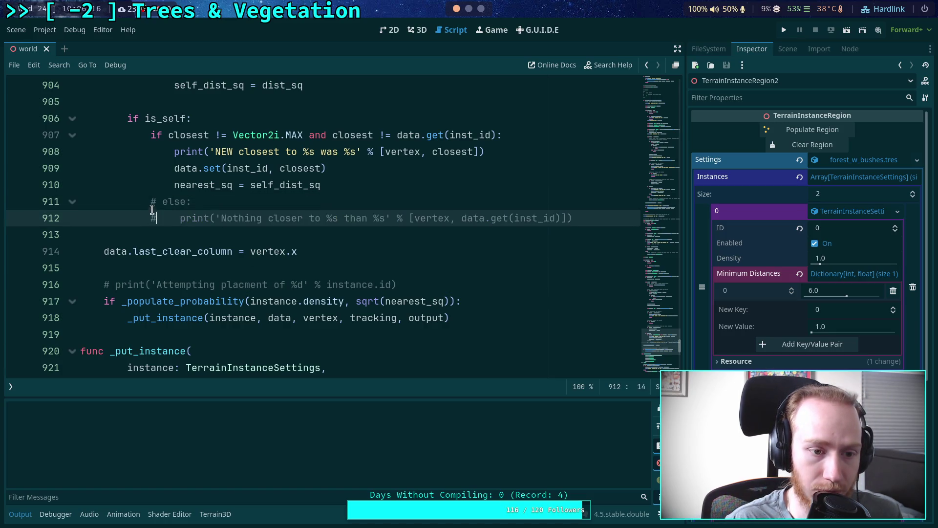
pyautogui.hotkey('ctrl', 'k')
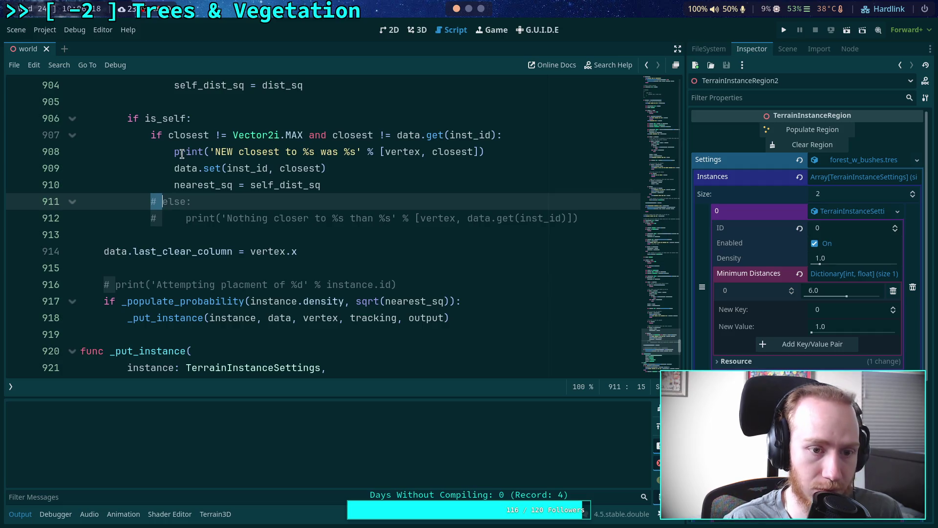
pyautogui.click(174, 151)
pyautogui.scroll(-6, 218, 214)
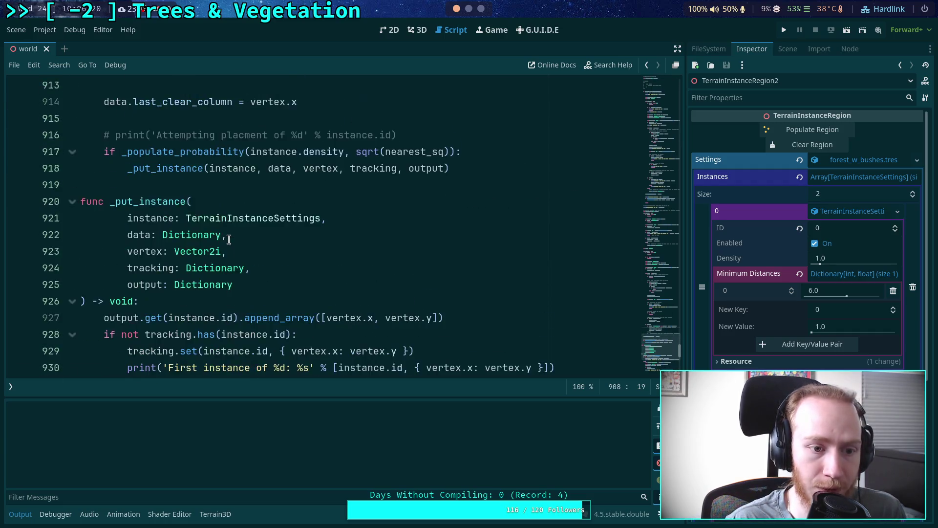
pyautogui.click(128, 218)
pyautogui.write('#')
pyautogui.click(128, 336)
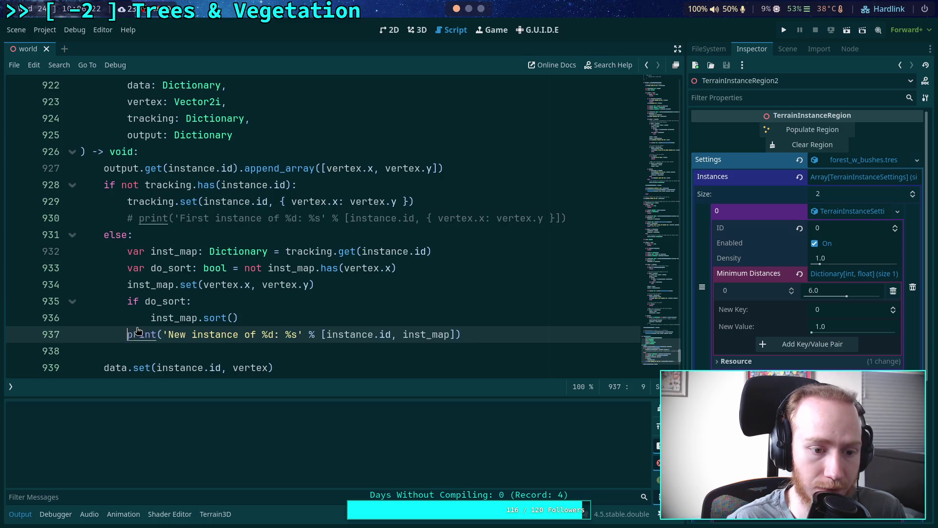
pyautogui.hotkey('ctrl', 'k')
pyautogui.scroll(-3, 187, 262)
pyautogui.scroll(11, 188, 260)
pyautogui.scroll(4, 176, 256)
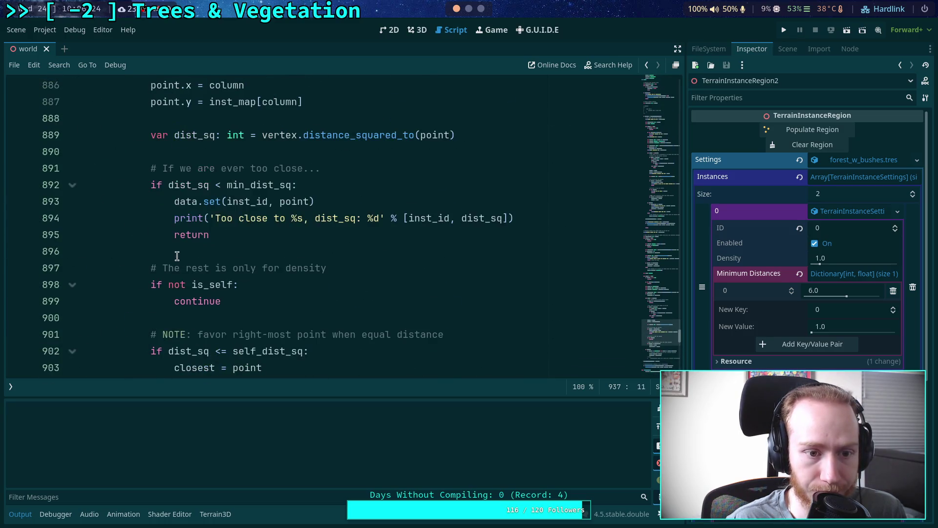
# - Comment out the placement print on line 819 and the else branch on lines 811–812
pyautogui.click(171, 217)
pyautogui.scroll(13, 166, 224)
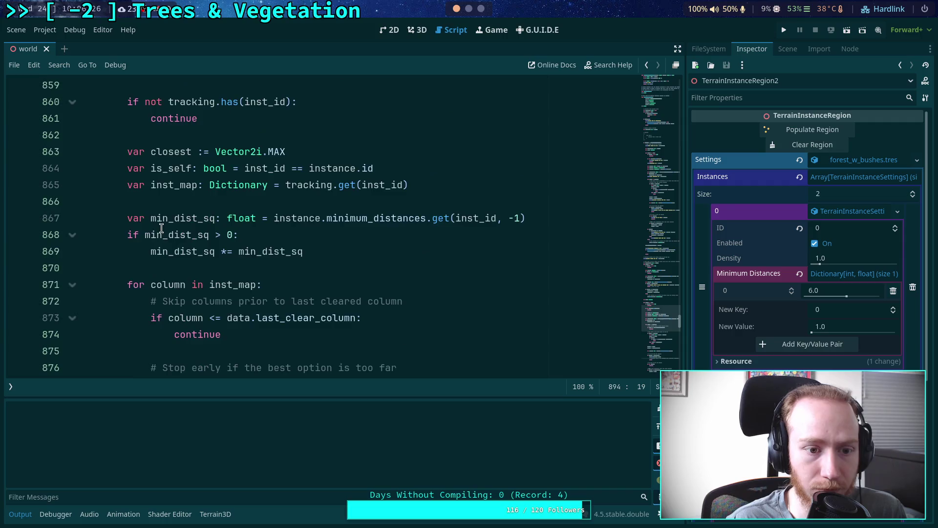
pyautogui.scroll(4, 152, 235)
pyautogui.click(151, 233)
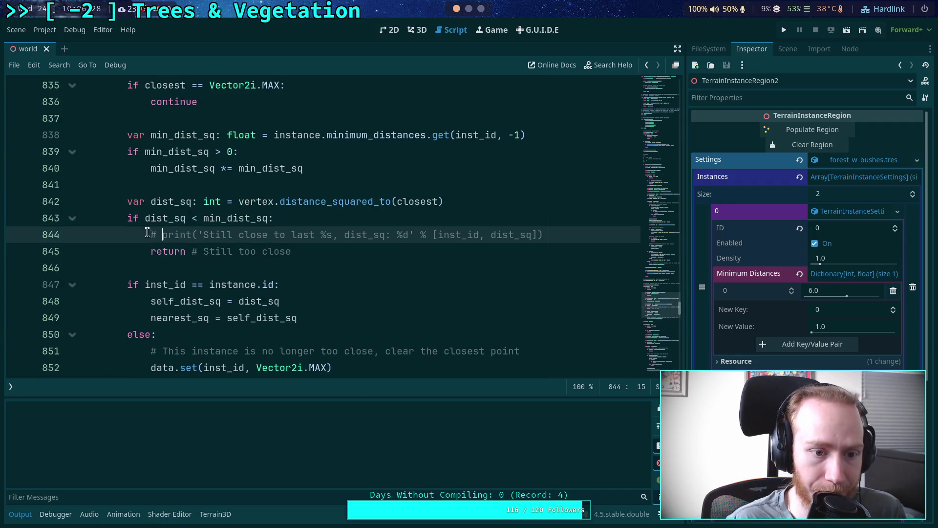
pyautogui.scroll(7, 147, 234)
pyautogui.click(104, 285)
pyautogui.click(115, 285)
pyautogui.scroll(2, 115, 259)
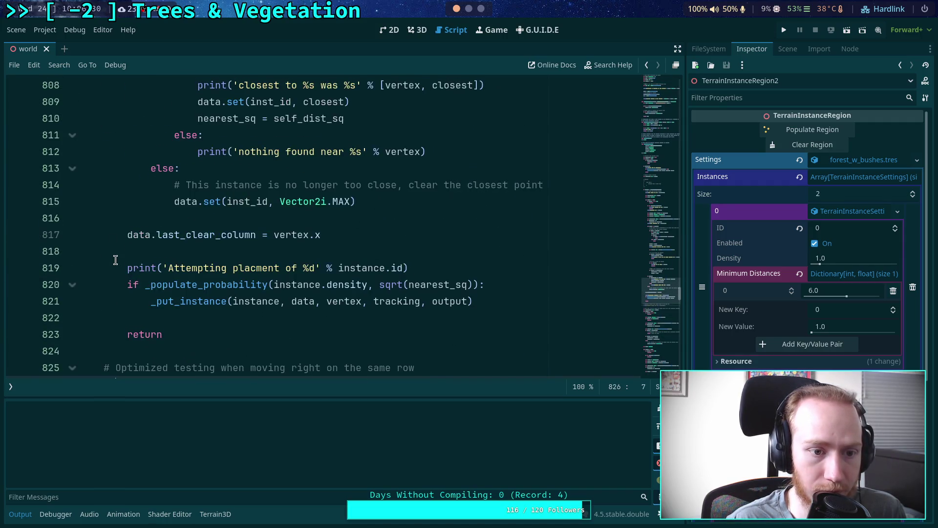
pyautogui.click(128, 268)
pyautogui.hotkey('ctrl', 'k')
pyautogui.moveTo(176, 138); pyautogui.dragTo(205, 153)
pyautogui.hotkey('ctrl', 'k')
# - Comment out the debug prints on lines 808, 798, 793, 786 and 770
pyautogui.scroll(4, 212, 239)
pyautogui.click(198, 282)
pyautogui.hotkey('ctrl', 'k')
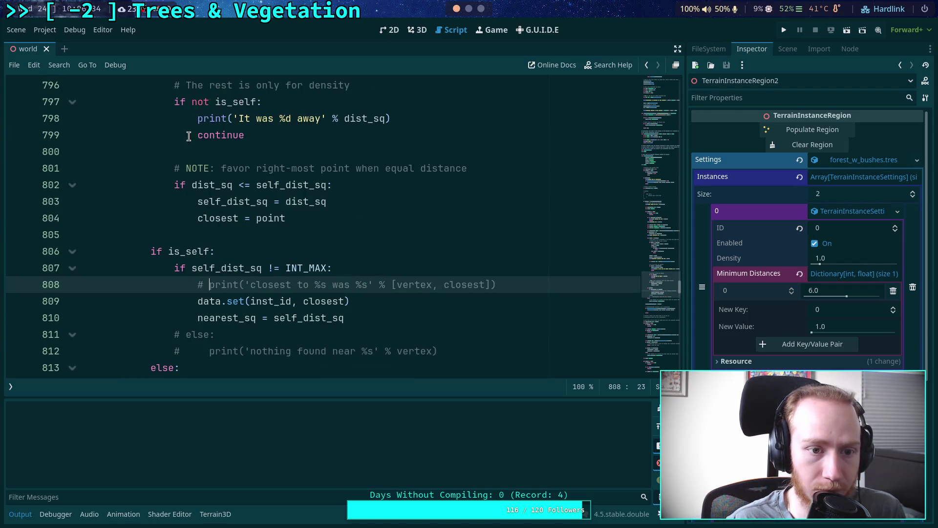
pyautogui.click(198, 119)
pyautogui.hotkey('ctrl', 'k')
pyautogui.scroll(4, 197, 234)
pyautogui.click(196, 234)
pyautogui.hotkey('ctrl', 'k')
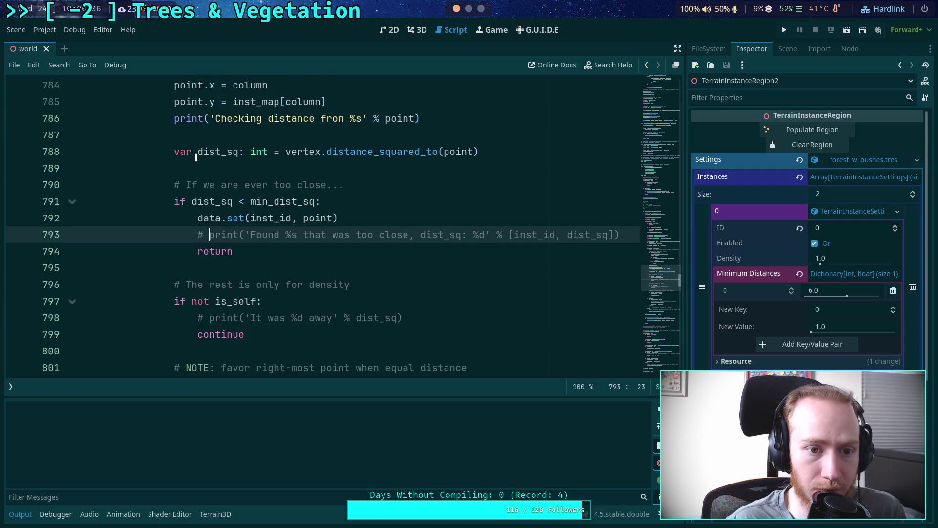
pyautogui.click(175, 119)
pyautogui.hotkey('ctrl', 'k')
pyautogui.scroll(7, 198, 244)
pyautogui.scroll(1, 200, 258)
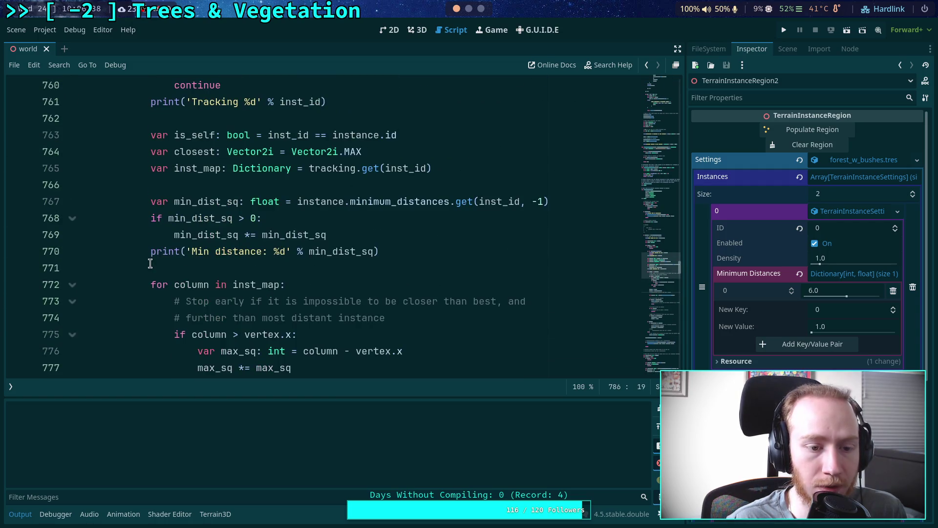
pyautogui.click(150, 255)
pyautogui.hotkey('ctrl', 'k')
# - Comment out the prints on lines 759 and 749, then save the script
pyautogui.scroll(2, 150, 255)
pyautogui.click(150, 204)
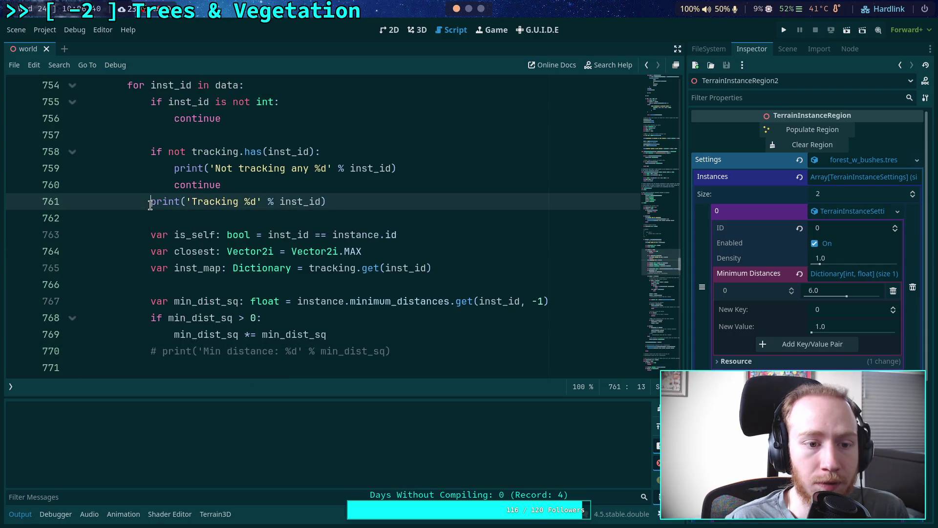
pyautogui.click(173, 169)
pyautogui.hotkey('ctrl', 'k')
pyautogui.scroll(2, 161, 196)
pyautogui.click(126, 152)
pyautogui.hotkey('ctrl', 'k')
pyautogui.scroll(5, 128, 176)
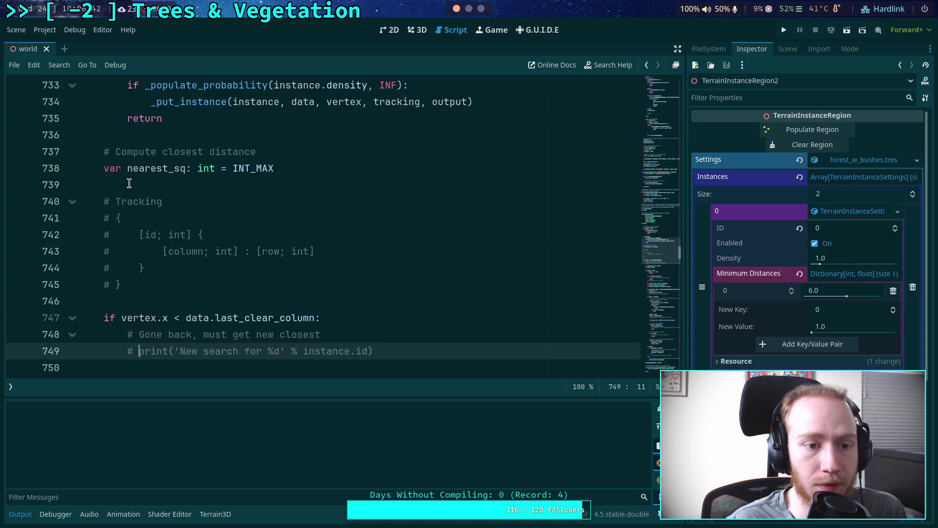
pyautogui.scroll(4, 129, 227)
pyautogui.click(126, 268)
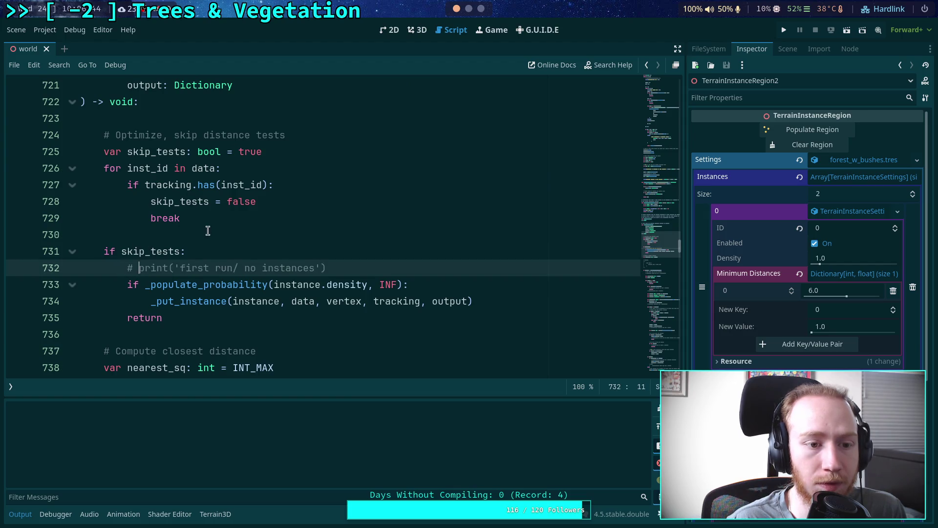
pyautogui.scroll(1, 238, 246)
pyautogui.hotkey('ctrl', 's')
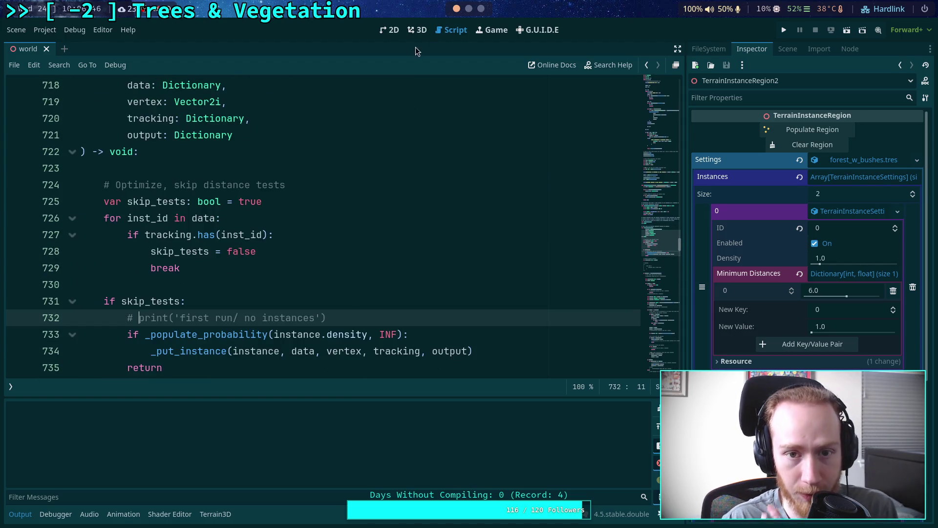
# - Comment out the probability print on line 695 and the print(v) line 574
pyautogui.click(417, 32)
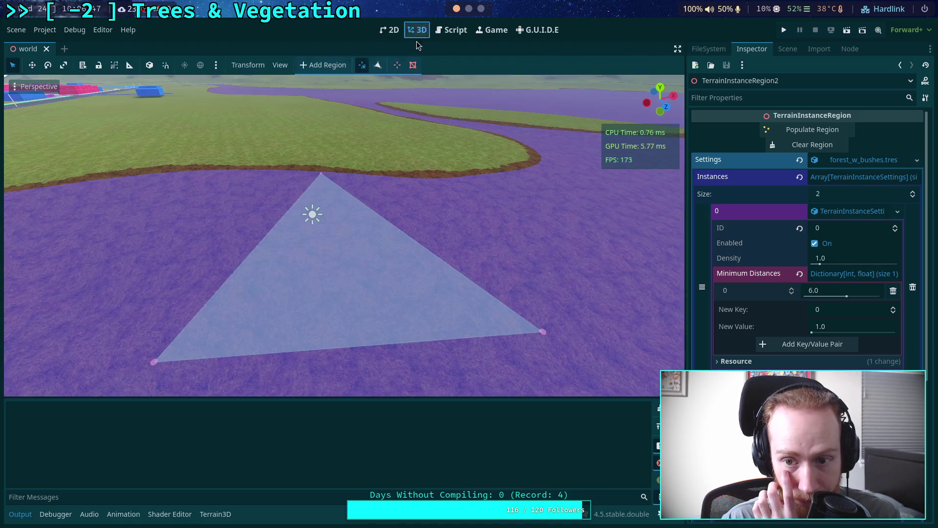
pyautogui.click(453, 33)
pyautogui.scroll(12, 527, 247)
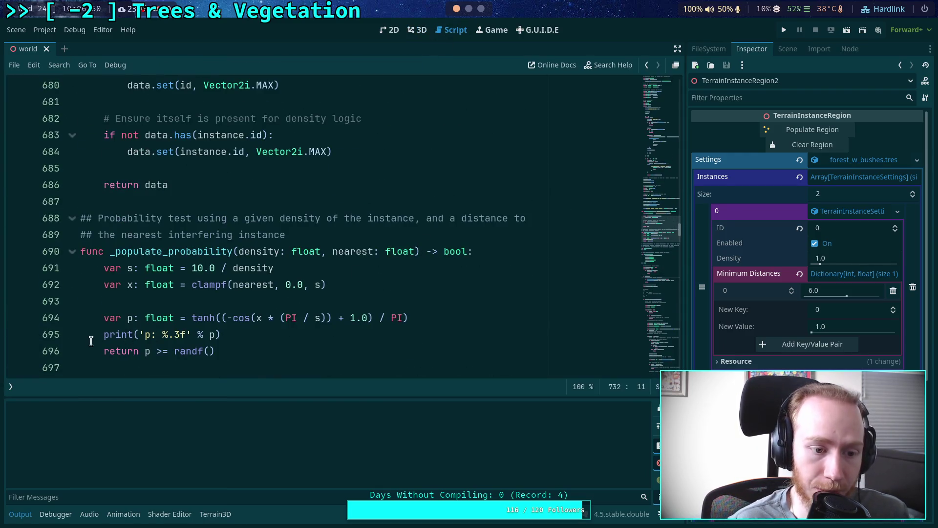
pyautogui.click(90, 340)
pyautogui.hotkey('ctrl', 'k')
pyautogui.scroll(4, 222, 279)
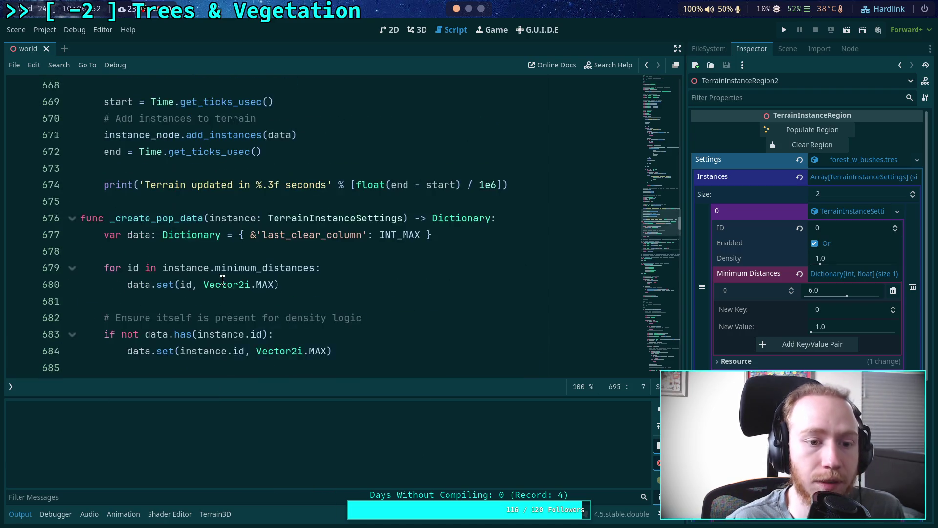
pyautogui.scroll(20, 222, 279)
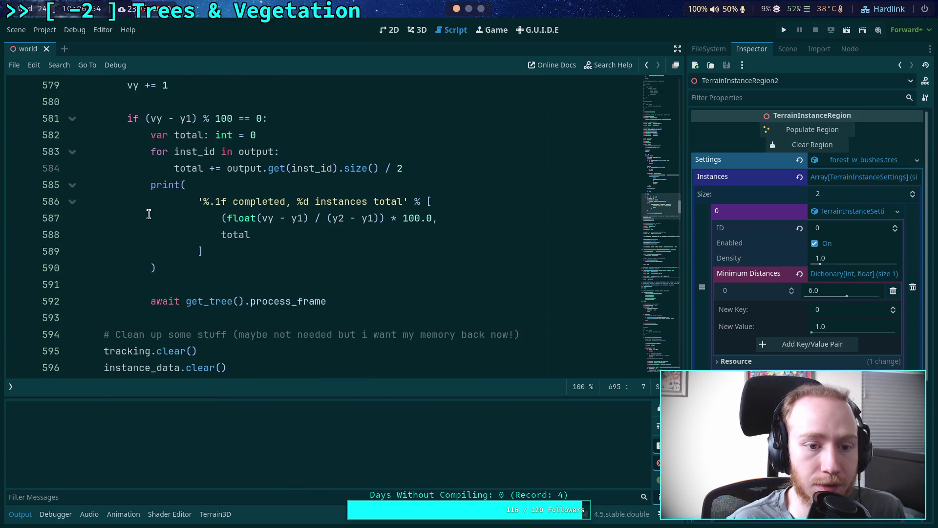
pyautogui.scroll(8, 149, 213)
pyautogui.scroll(-3, 149, 230)
pyautogui.click(151, 259)
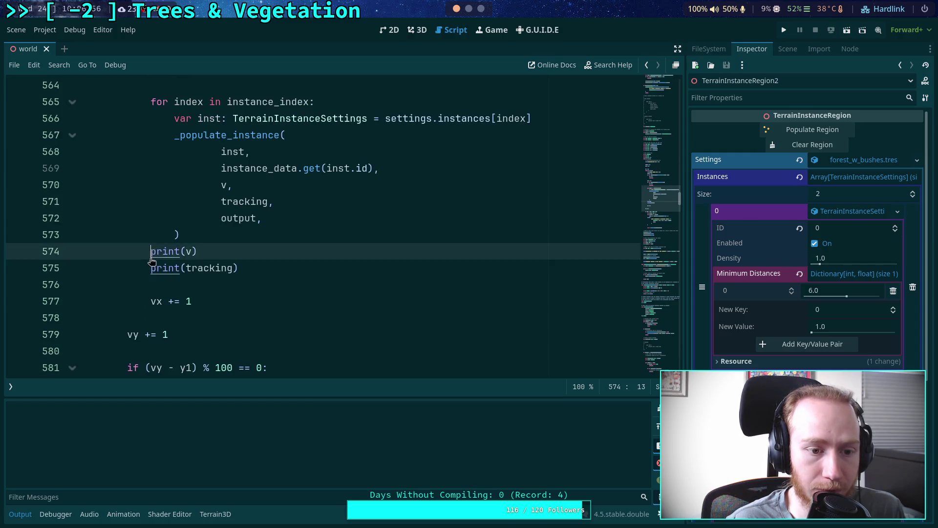
pyautogui.hotkey('ctrl', 'k')
# - Comment out the print(tracking) debug line and save the script changes
pyautogui.click(152, 267)
pyautogui.hotkey('ctrl', 'k')
pyautogui.scroll(5, 147, 254)
pyautogui.click(151, 167)
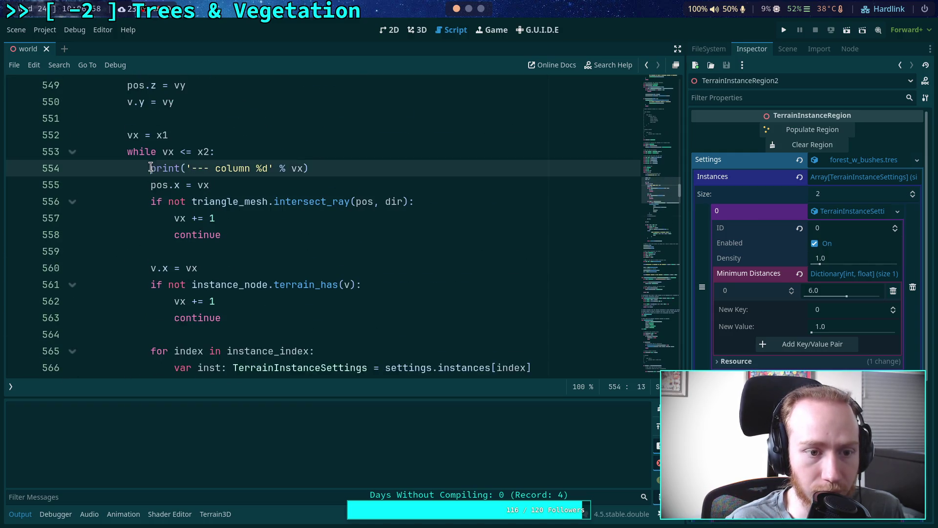
pyautogui.scroll(5, 140, 197)
pyautogui.click(128, 299)
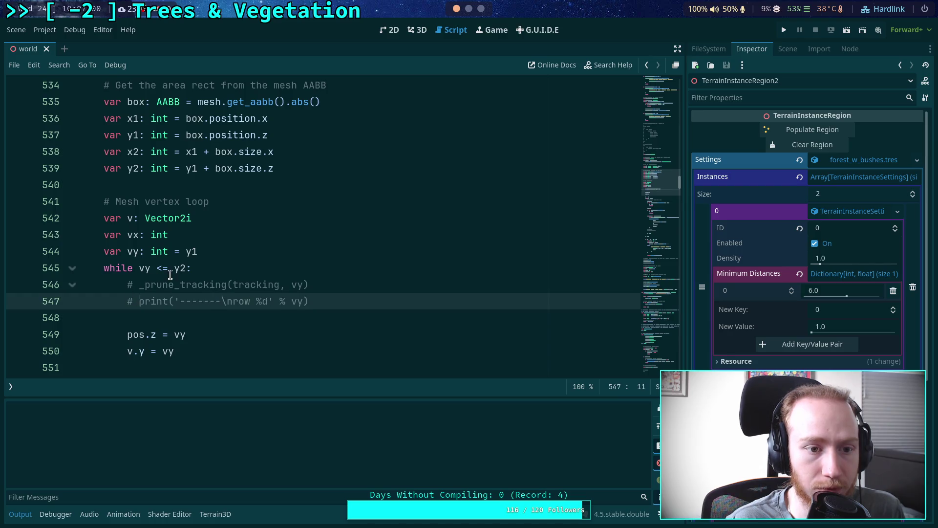
pyautogui.scroll(-12, 196, 266)
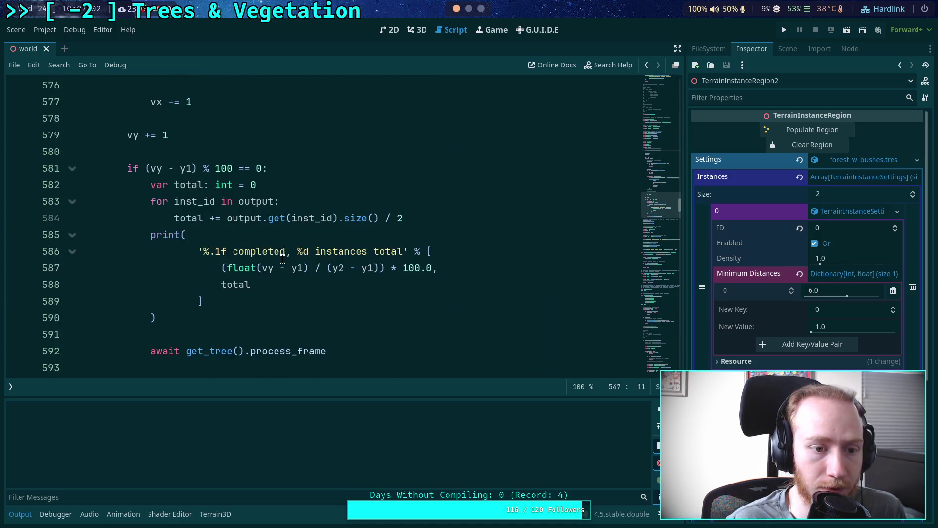
pyautogui.click(285, 251)
pyautogui.hotkey('ctrl', 's')
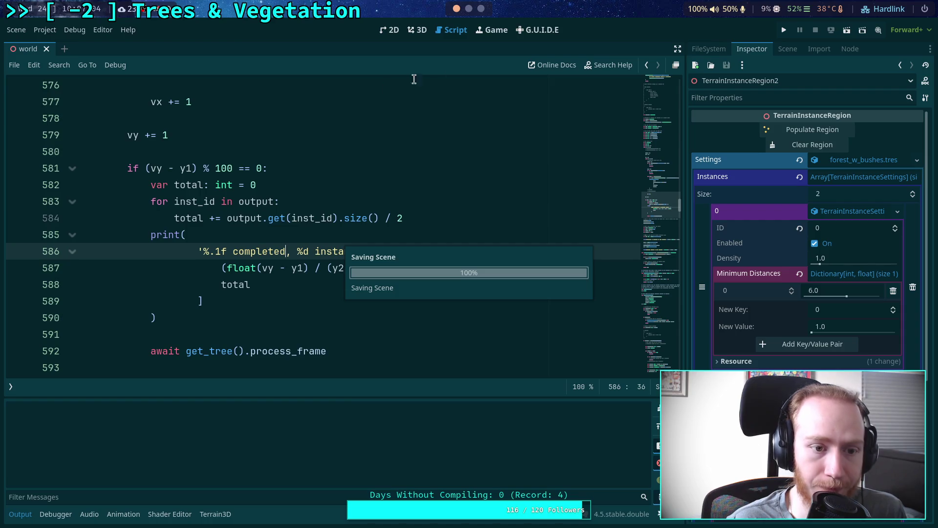
# - Populate the triangle region with 169 instances, clear it again, and fly down beside the triangle
pyautogui.click(417, 30)
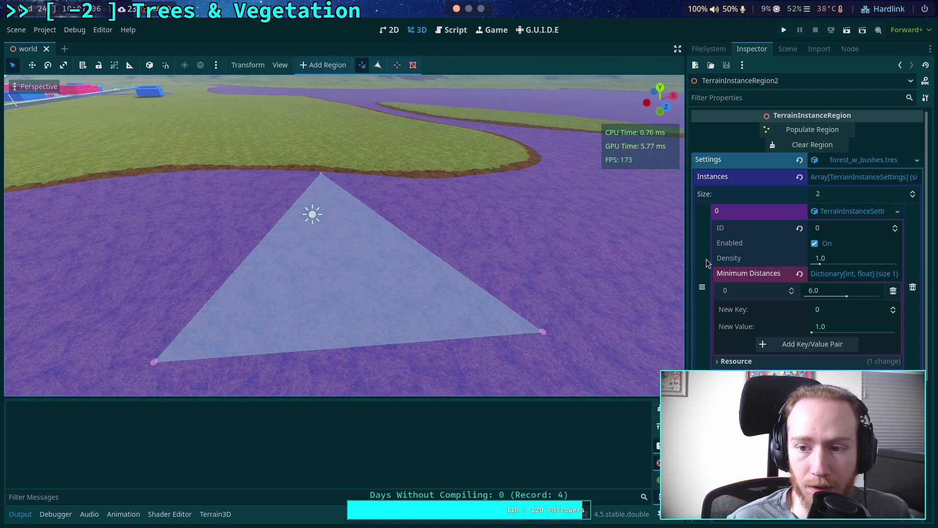
pyautogui.click(810, 131)
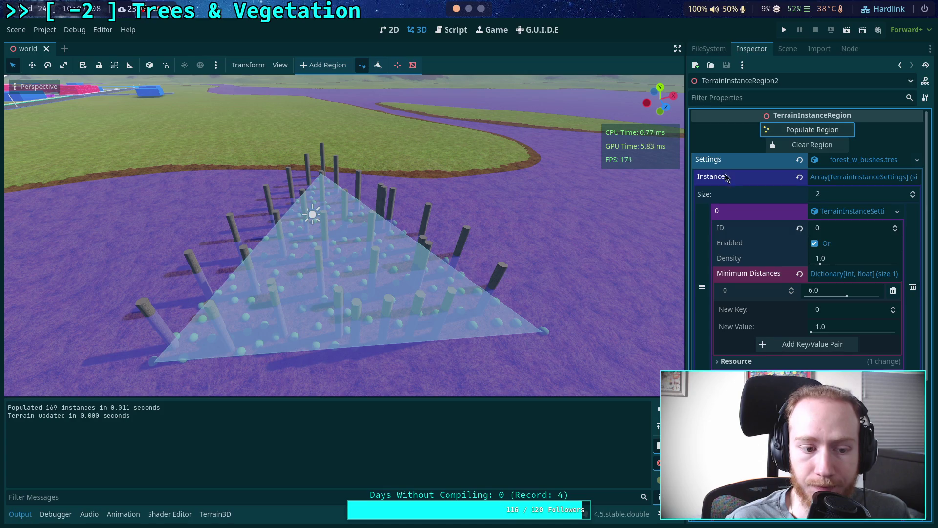
pyautogui.moveTo(407, 254)
pyautogui.mouseDown()
pyautogui.moveTo(408, 262)
pyautogui.moveTo(396, 254)
pyautogui.moveTo(452, 224)
pyautogui.mouseUp()
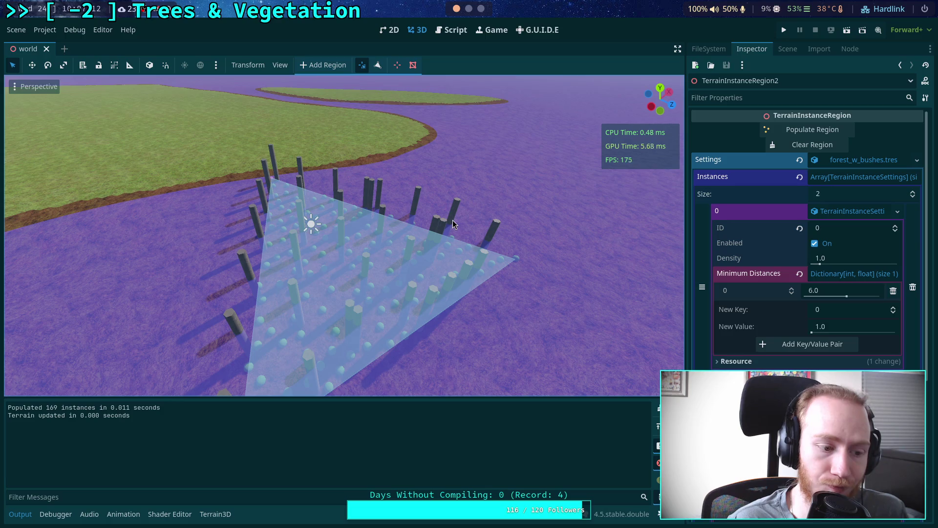
pyautogui.click(830, 145)
pyautogui.moveTo(565, 209)
pyautogui.mouseDown()
pyautogui.moveTo(262, 209)
pyautogui.moveTo(235, 222)
pyautogui.mouseUp()
pyautogui.scroll(2, 224, 222)
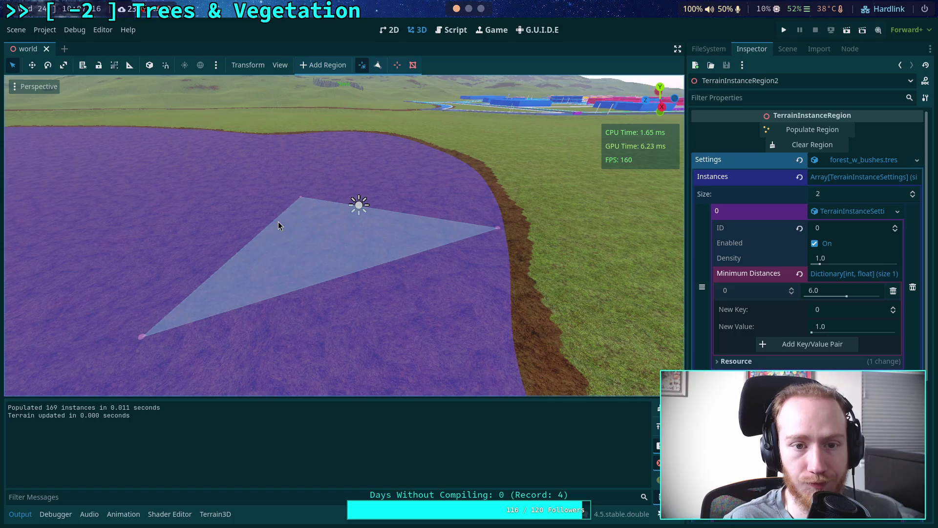
pyautogui.moveTo(284, 220); pyautogui.dragTo(285, 201)
# - Select TerrainInstanceRegion and populate it, placing 2683 trees and bushes across the terrain
pyautogui.click(788, 49)
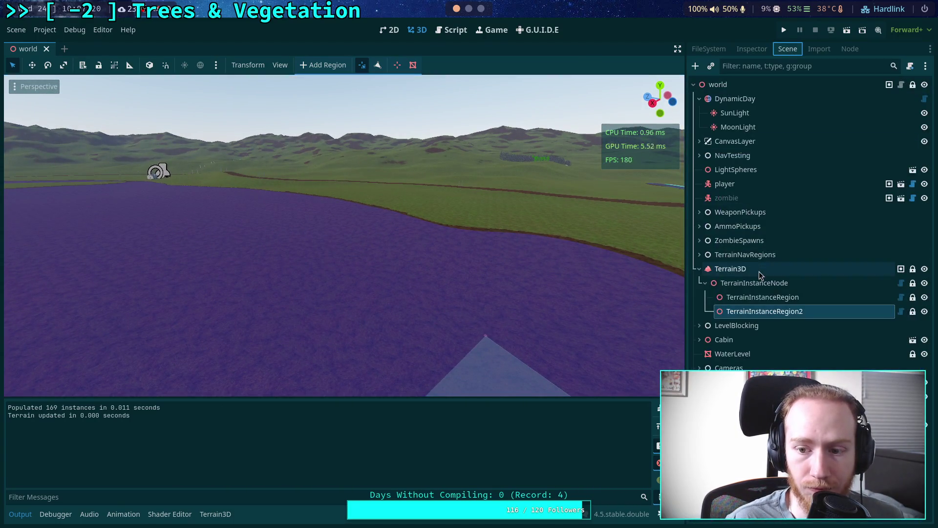
pyautogui.click(765, 297)
pyautogui.scroll(3, 345, 234)
pyautogui.press('w')
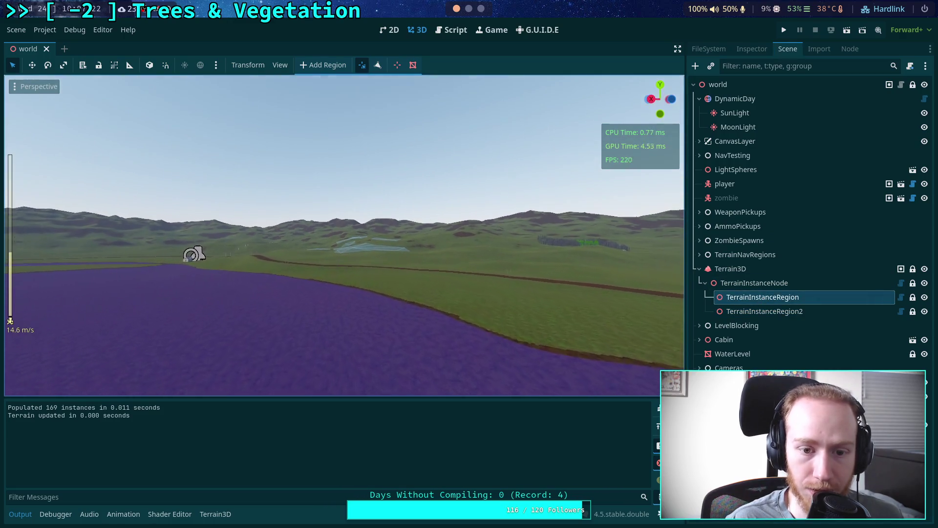
pyautogui.press('w')
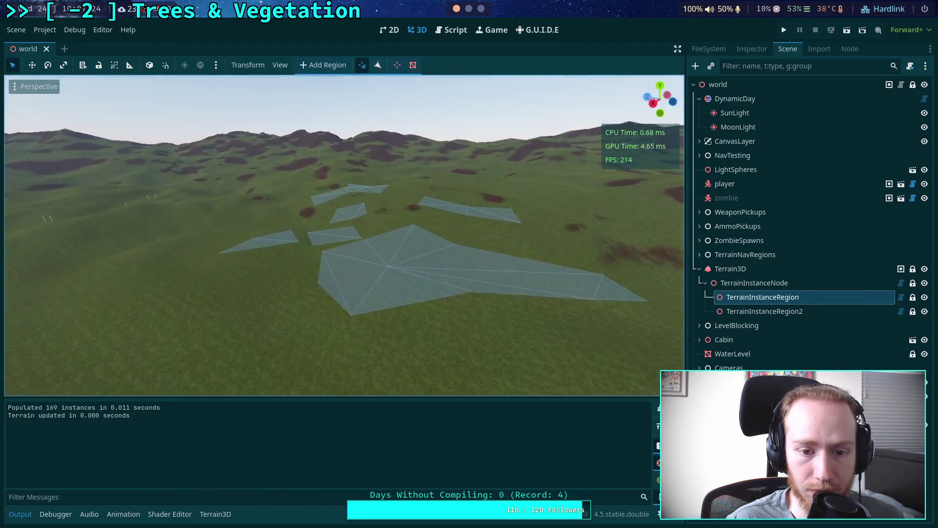
pyautogui.click(751, 49)
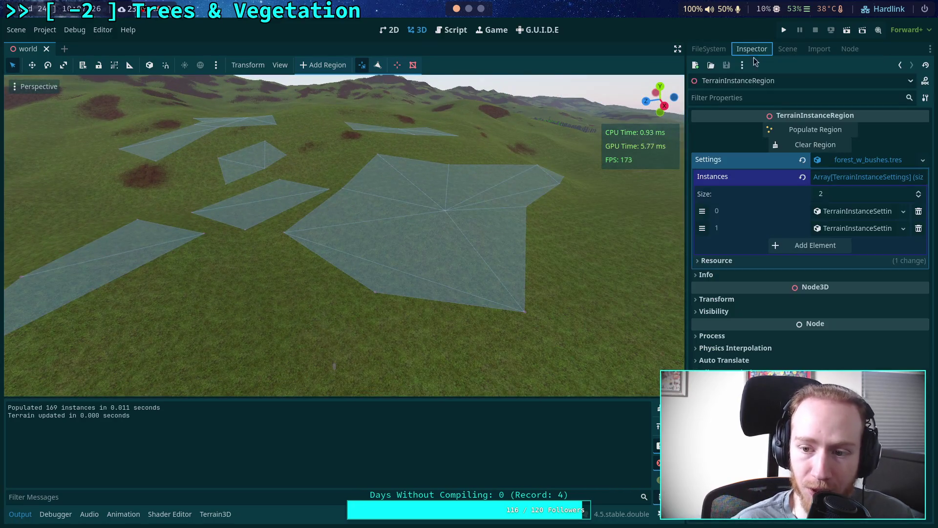
pyautogui.click(825, 131)
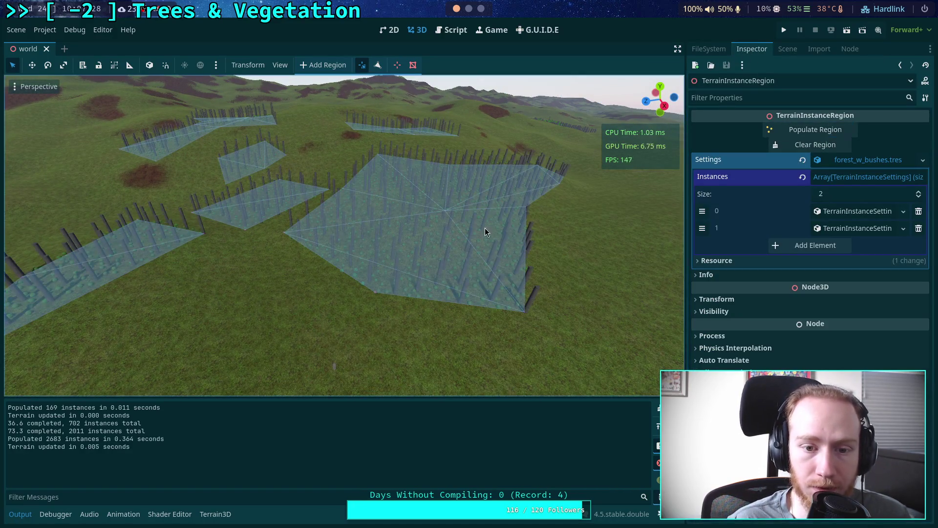
pyautogui.press('w')
pyautogui.press('w')
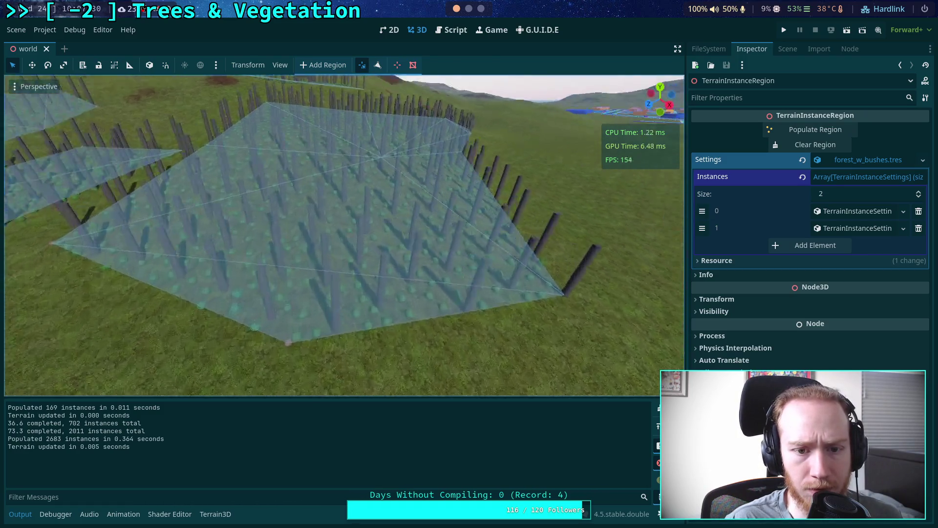
pyautogui.scroll(3, 342, 234)
# - Fly the camera around and above to survey the tree and bush regions
pyautogui.press('s')
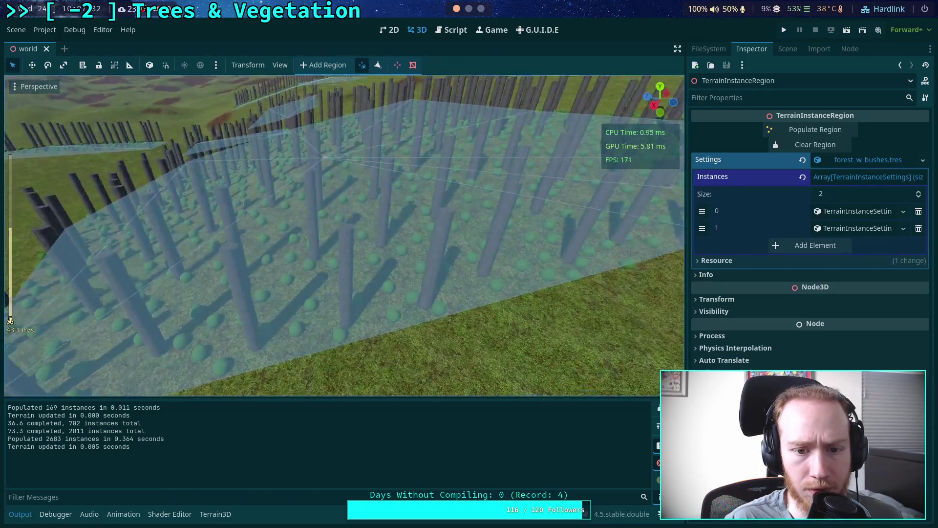
pyautogui.press('s')
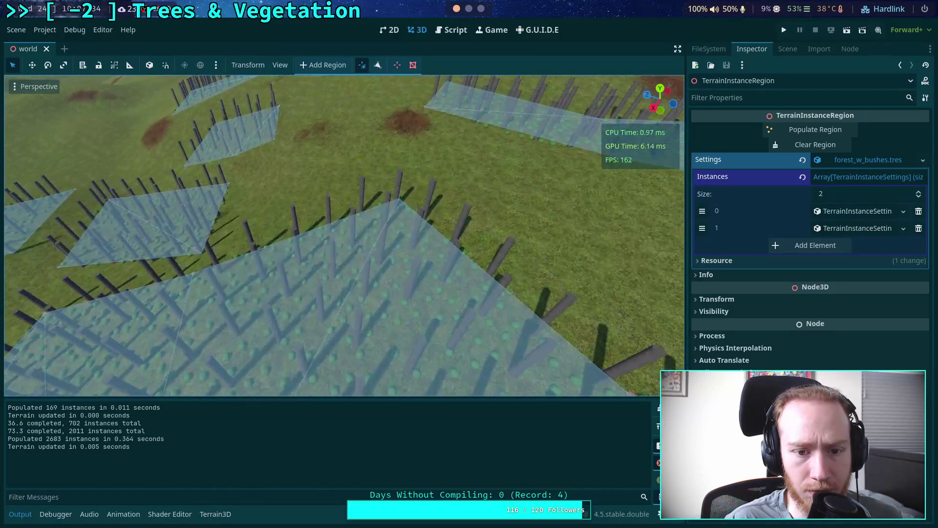
pyautogui.press('w')
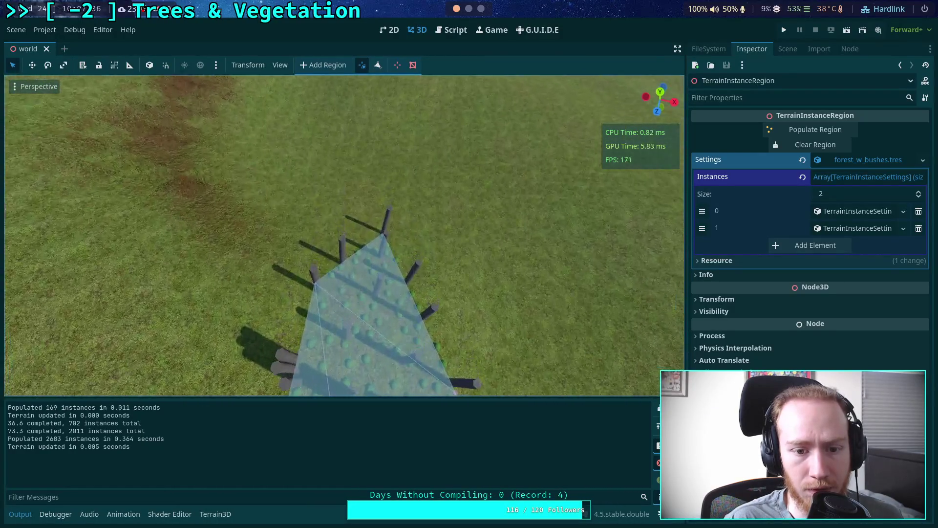
pyautogui.press('s')
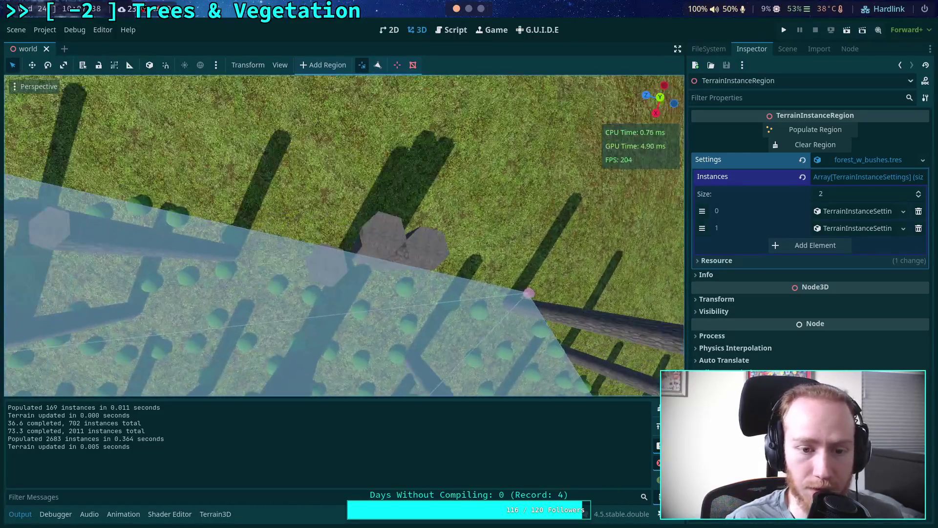
pyautogui.press('s')
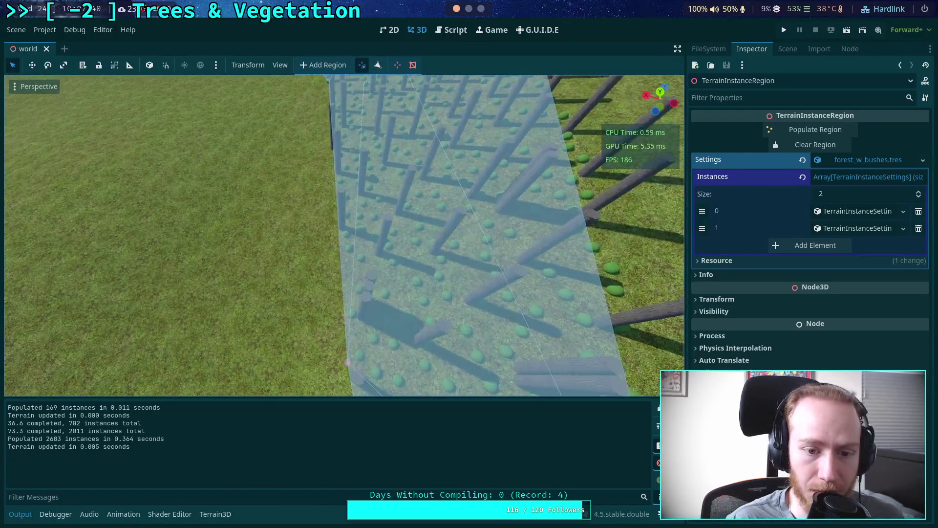
pyautogui.press('w')
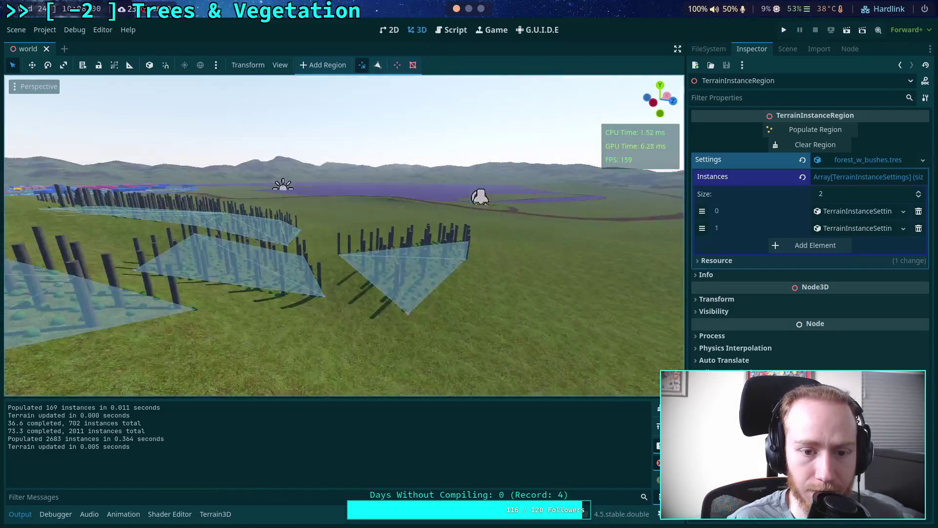
pyautogui.moveTo(342, 234)
pyautogui.mouseDown()
pyautogui.moveTo(342, 137)
pyautogui.moveTo(342, 225)
pyautogui.mouseUp()
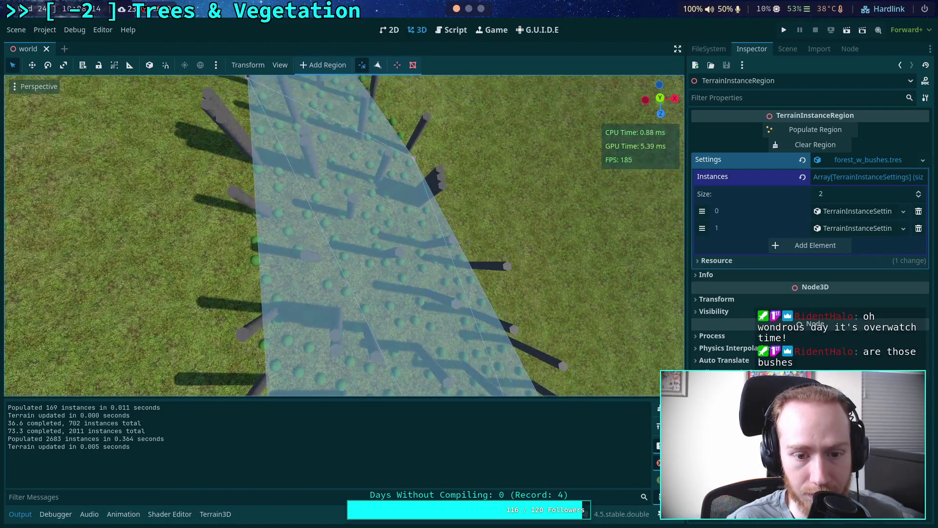
pyautogui.moveTo(610, 210); pyautogui.dragTo(637, 208)
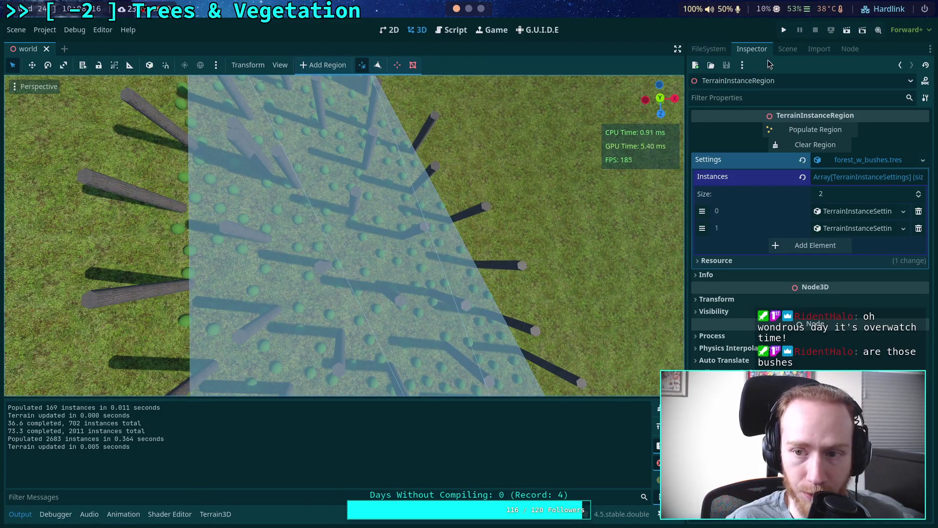
# - Switch to Top Orthogonal view and open TerrainInstanceRegion's Instances element 1 settings
pyautogui.click(788, 49)
pyautogui.click(745, 254)
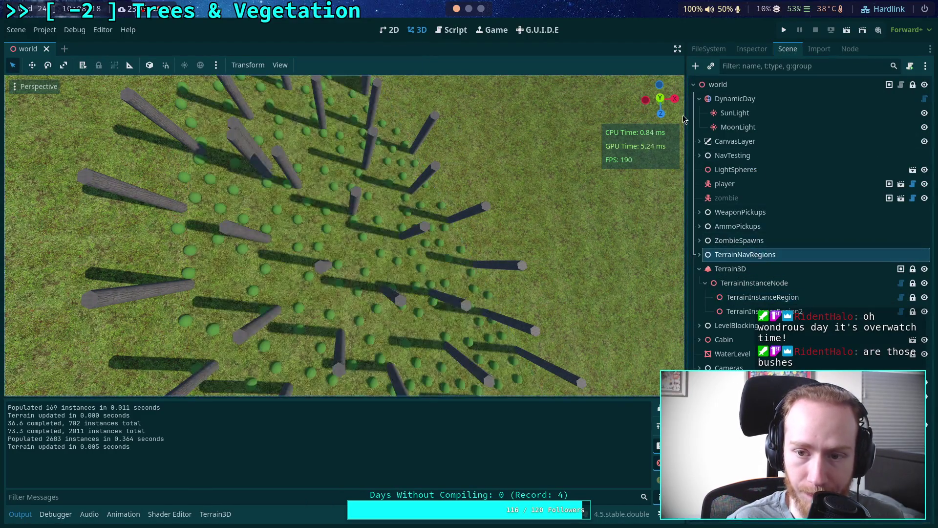
pyautogui.click(660, 99)
pyautogui.scroll(5, 391, 256)
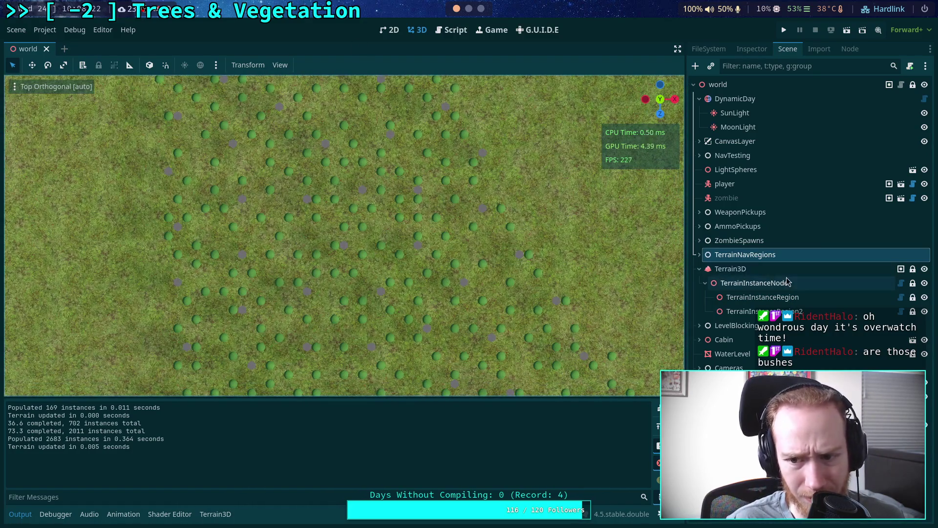
pyautogui.click(762, 296)
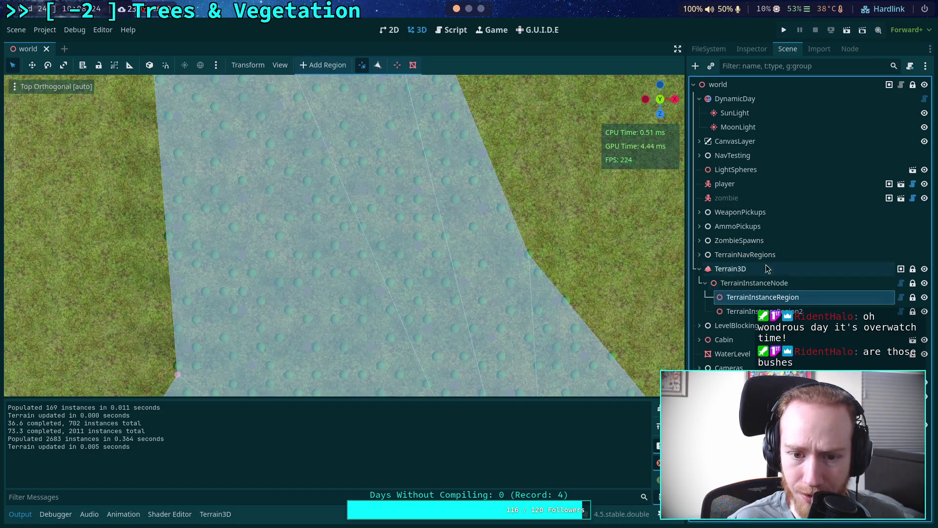
pyautogui.click(759, 52)
pyautogui.click(803, 145)
# - Disable the bush instance type (element 1) and repopulate, leaving 445 tree trunks
pyautogui.click(857, 228)
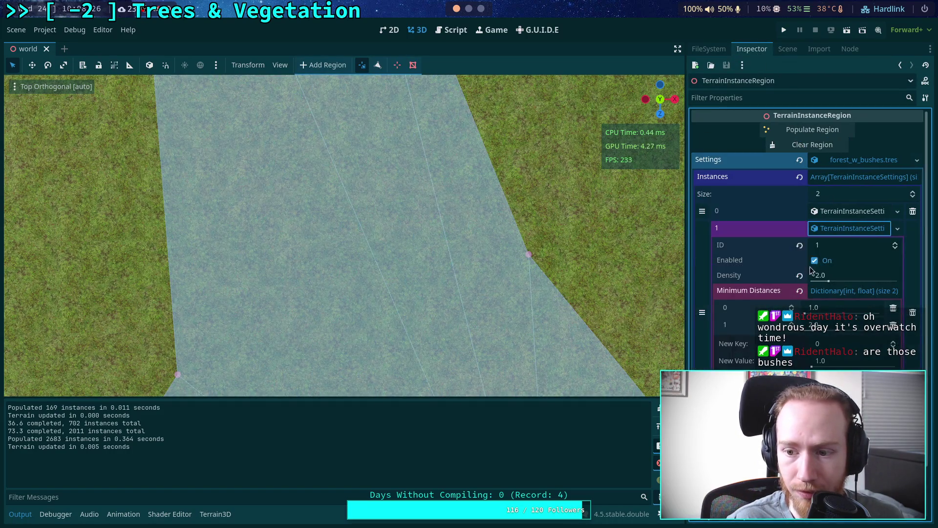
pyautogui.click(818, 260)
pyautogui.click(777, 130)
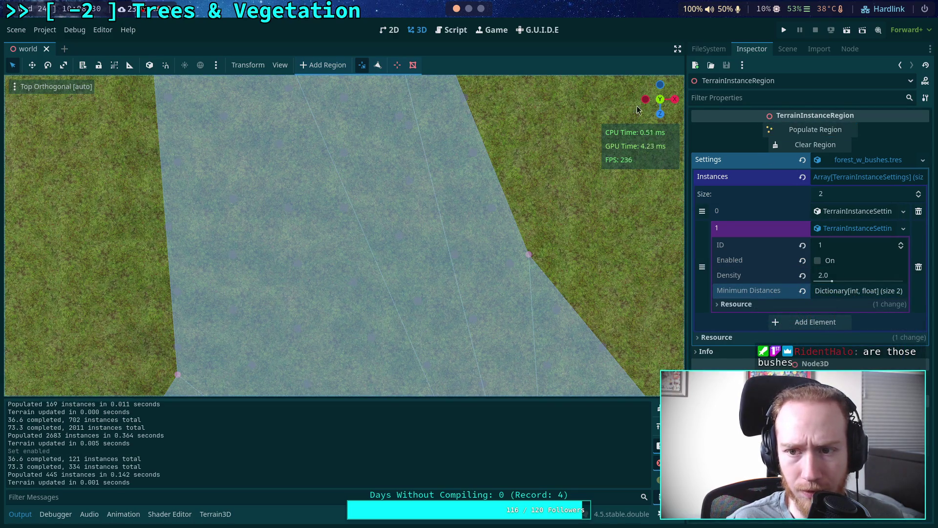
# - Deselect the region and pan the top view across the tree trunks
pyautogui.click(787, 49)
pyautogui.click(723, 254)
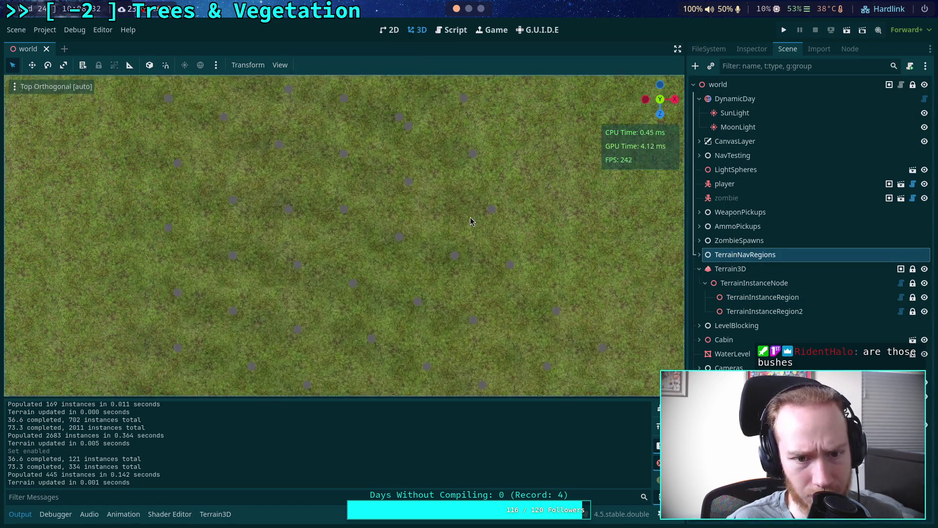
pyautogui.moveTo(471, 219)
pyautogui.mouseDown()
pyautogui.moveTo(481, 293)
pyautogui.moveTo(469, 121)
pyautogui.moveTo(459, 257)
pyautogui.moveTo(449, 237)
pyautogui.moveTo(463, 151)
pyautogui.moveTo(465, 234)
pyautogui.moveTo(507, 193)
pyautogui.moveTo(488, 250)
pyautogui.moveTo(450, 232)
pyautogui.moveTo(306, 234)
pyautogui.moveTo(242, 225)
pyautogui.moveTo(278, 240)
pyautogui.moveTo(350, 157)
pyautogui.moveTo(408, 228)
pyautogui.moveTo(496, 232)
pyautogui.moveTo(383, 146)
pyautogui.moveTo(293, 137)
pyautogui.moveTo(303, 241)
pyautogui.moveTo(345, 226)
pyautogui.moveTo(219, 319)
pyautogui.mouseUp()
pyautogui.click(221, 341)
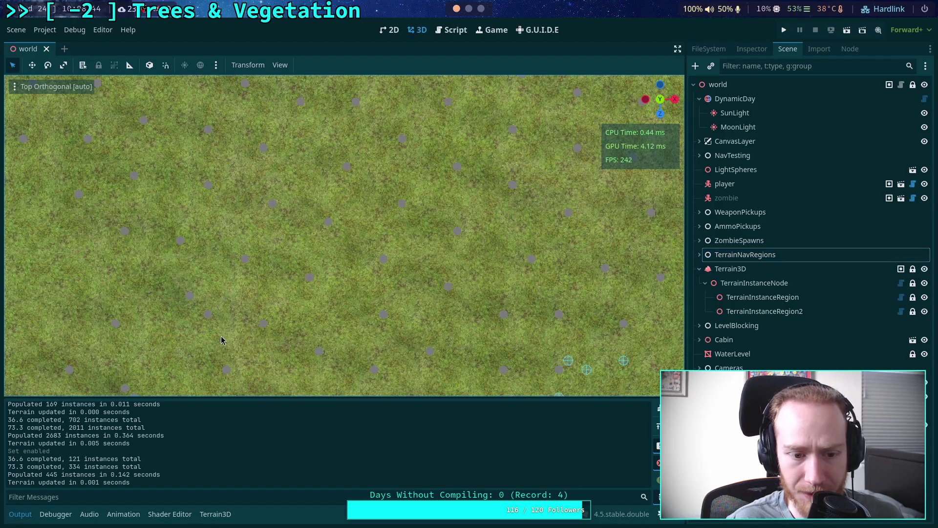
pyautogui.moveTo(331, 308)
pyautogui.mouseDown()
pyautogui.moveTo(272, 248)
pyautogui.moveTo(226, 262)
pyautogui.moveTo(244, 230)
pyautogui.moveTo(436, 174)
pyautogui.moveTo(460, 192)
pyautogui.moveTo(348, 274)
pyautogui.moveTo(320, 142)
pyautogui.moveTo(337, 155)
pyautogui.moveTo(291, 130)
pyautogui.moveTo(205, 118)
pyautogui.moveTo(298, 195)
pyautogui.moveTo(268, 174)
pyautogui.moveTo(249, 180)
pyautogui.moveTo(250, 191)
pyautogui.moveTo(317, 214)
pyautogui.moveTo(342, 210)
pyautogui.moveTo(274, 229)
pyautogui.moveTo(595, 192)
pyautogui.mouseUp()
# - Run the game and walk among the tree trunks, down and up the slope
pyautogui.click(783, 30)
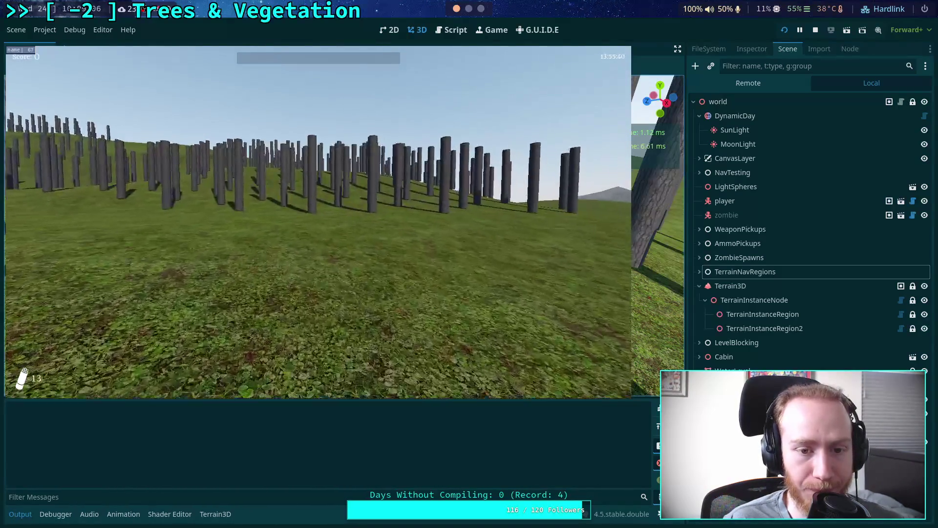
pyautogui.press('w')
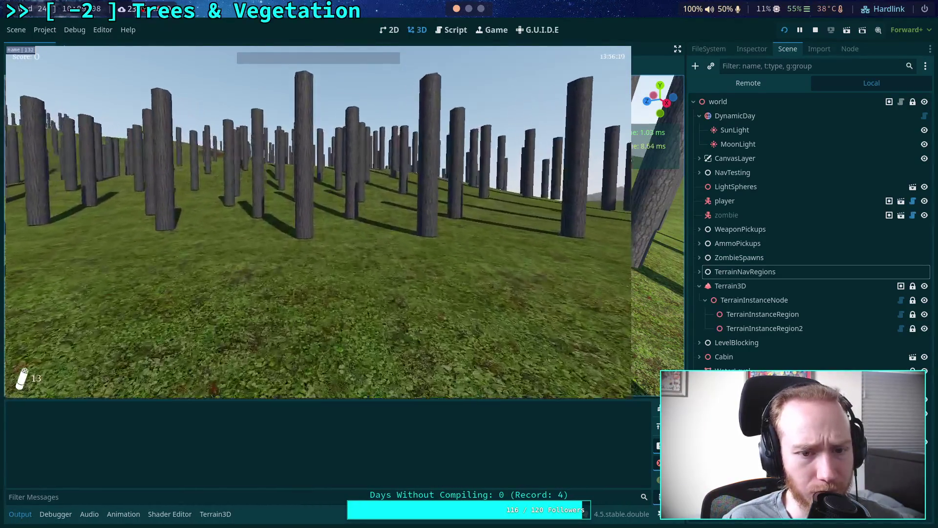
pyautogui.press('w')
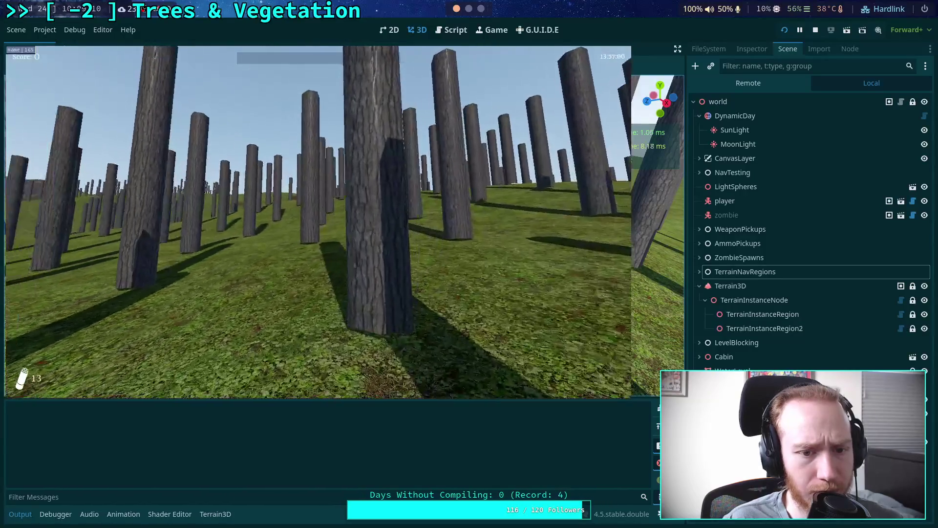
pyautogui.press('w')
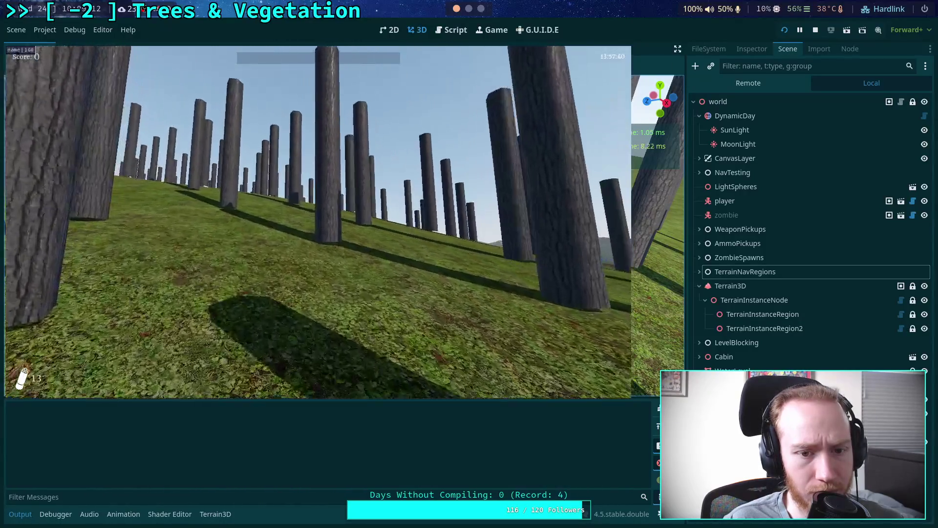
pyautogui.press('w')
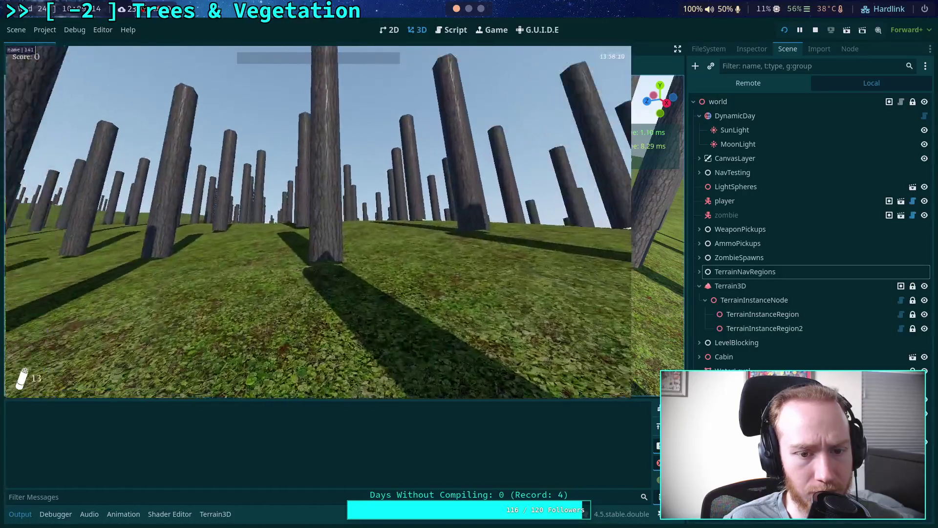
pyautogui.press('w')
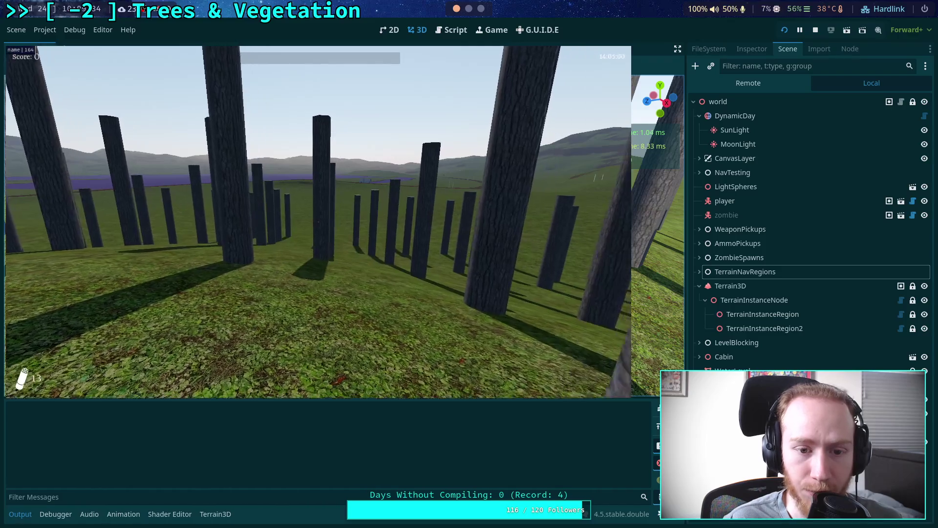
pyautogui.press('w')
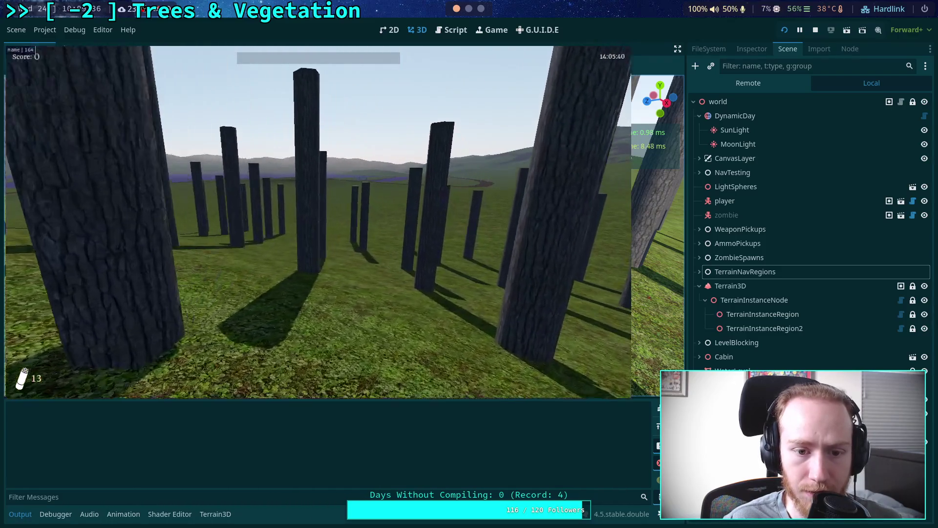
pyautogui.press('w')
# - Keep exploring the grove in first person, then pause and exit to the editor
pyautogui.press('w')
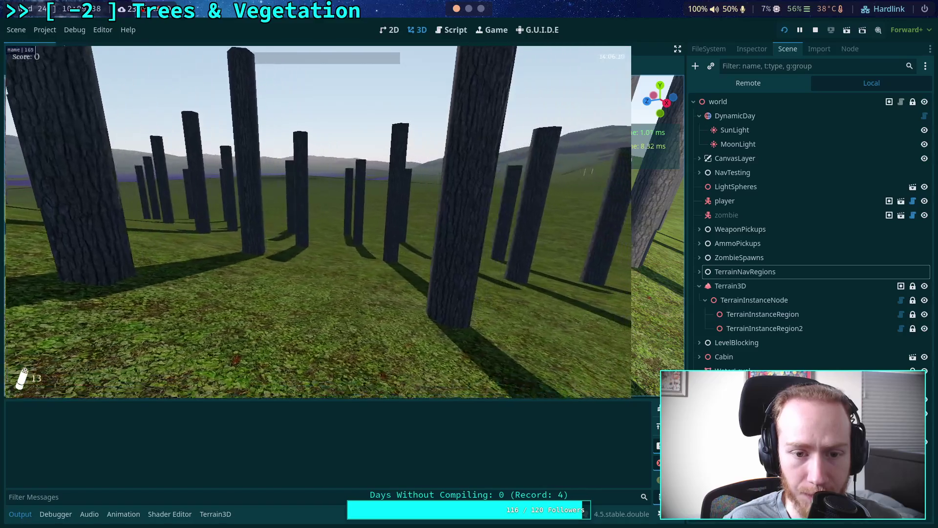
pyautogui.press('w')
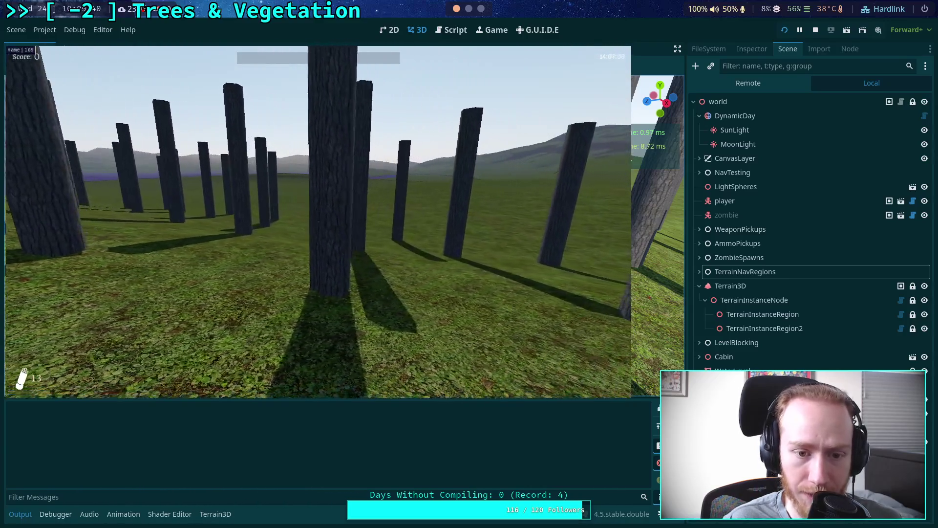
pyautogui.press('w')
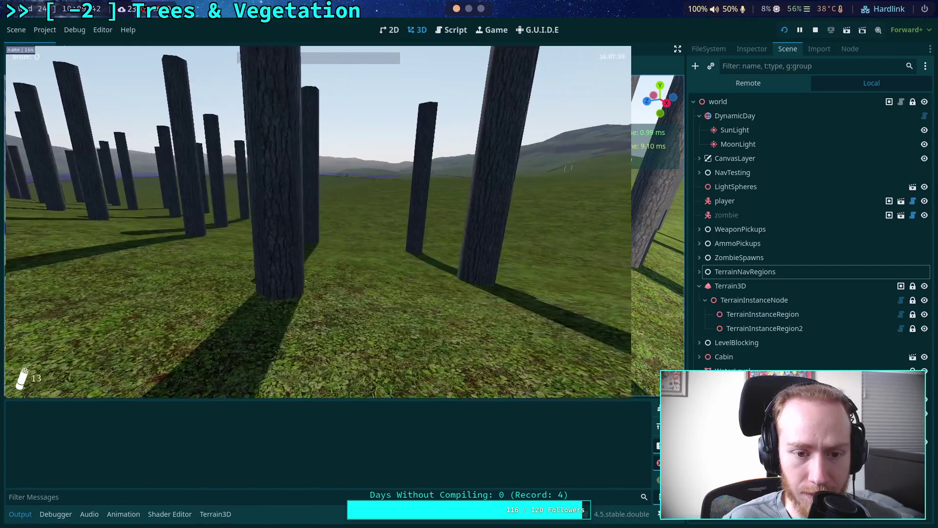
pyautogui.press('w')
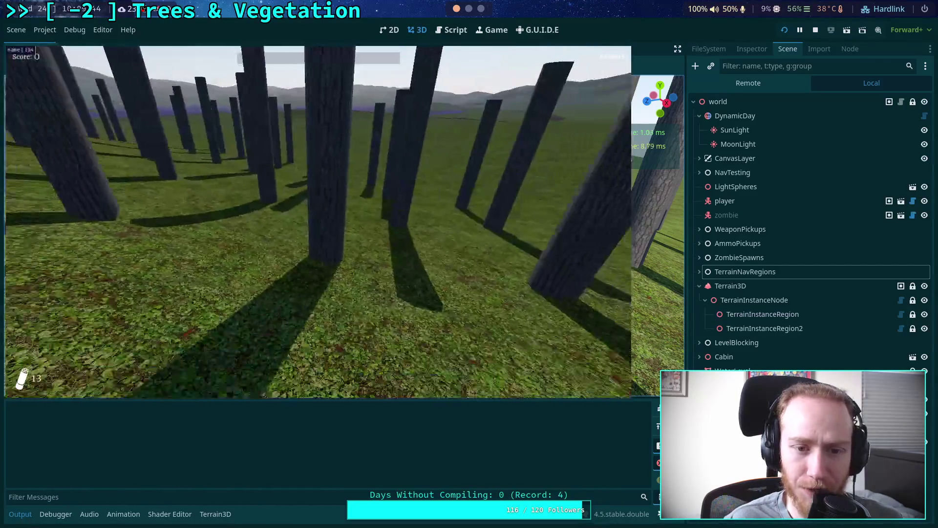
pyautogui.press('w')
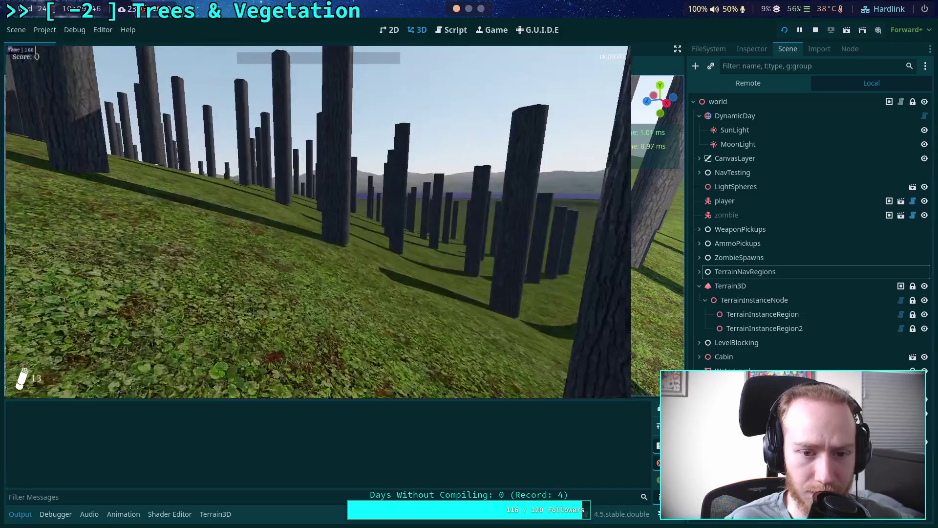
pyautogui.press('w')
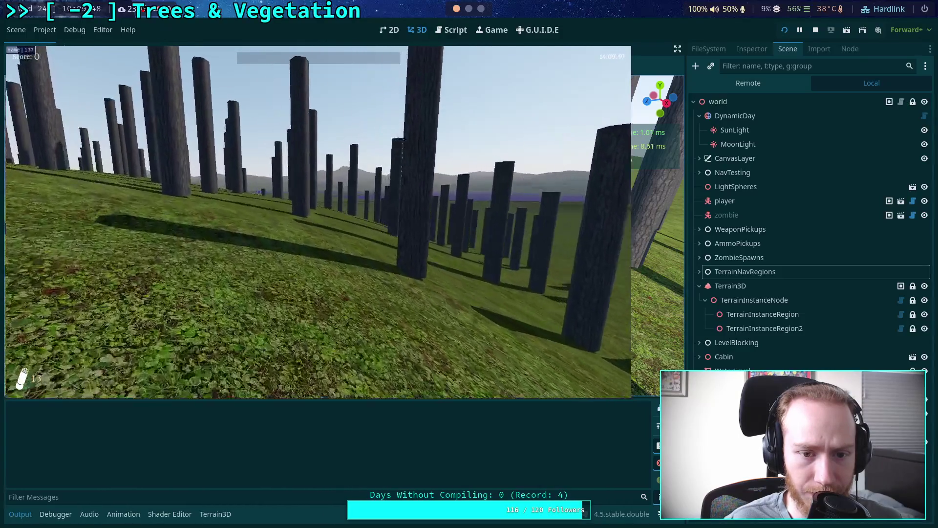
pyautogui.press('w')
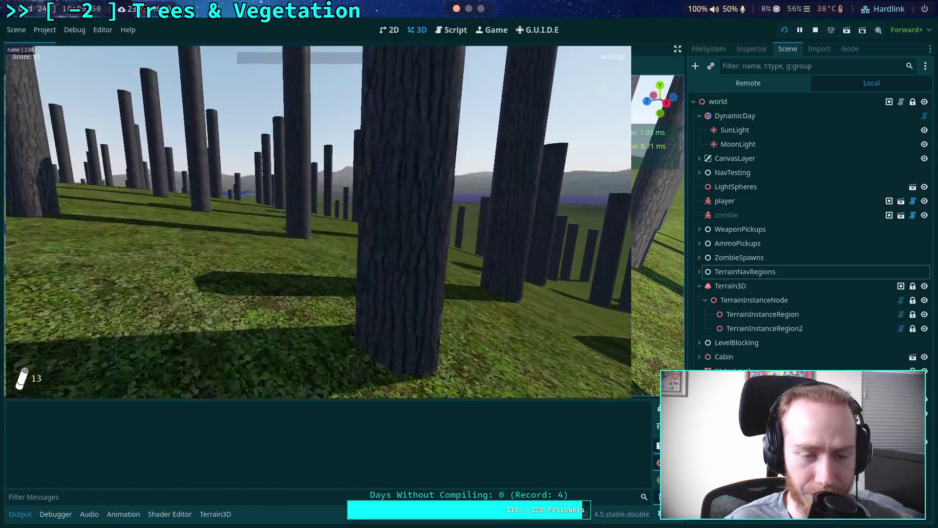
pyautogui.press('w')
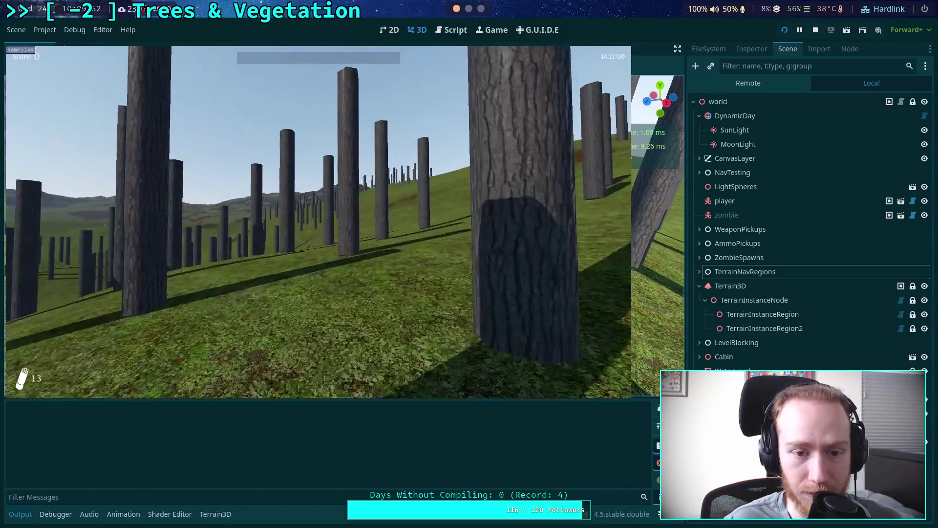
pyautogui.press('Escape')
pyautogui.click(341, 236)
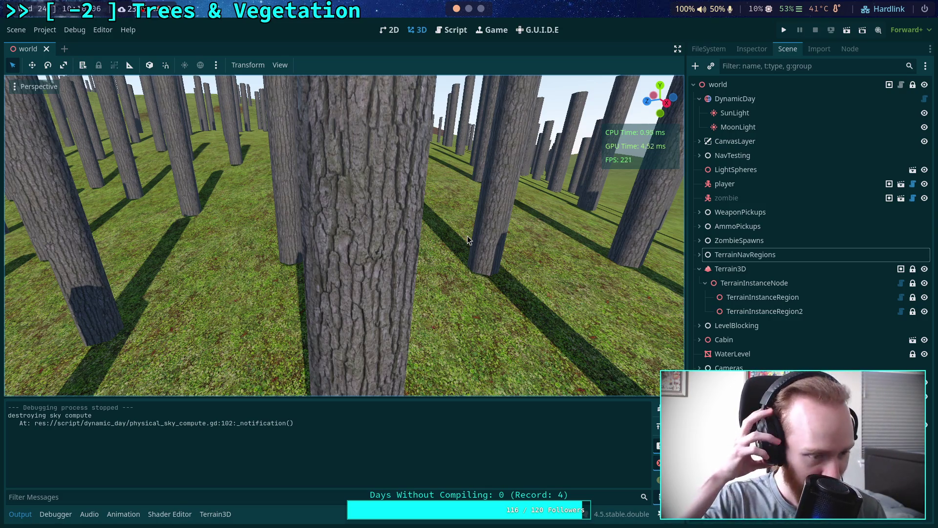
# - Zoom out to an aerial view and save the world scene via Scene > Save Scene
pyautogui.scroll(-10, 390, 249)
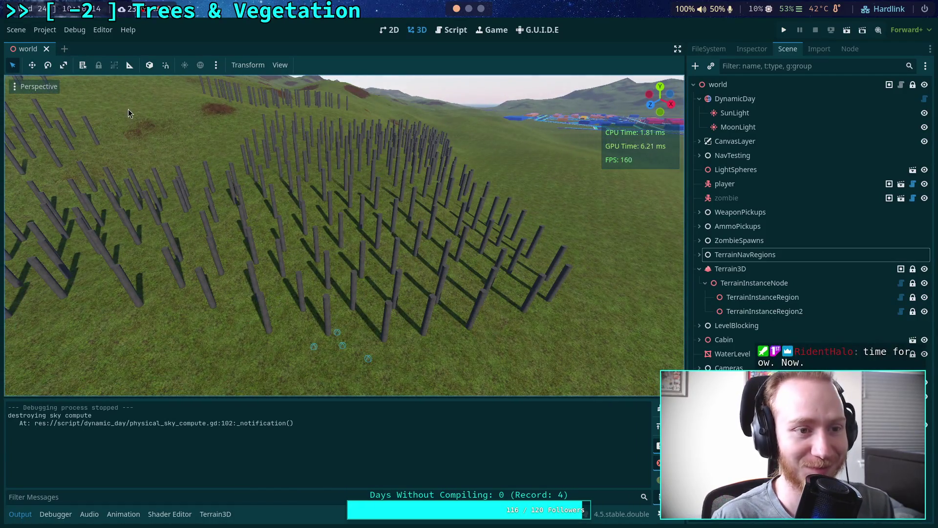
pyautogui.click(17, 30)
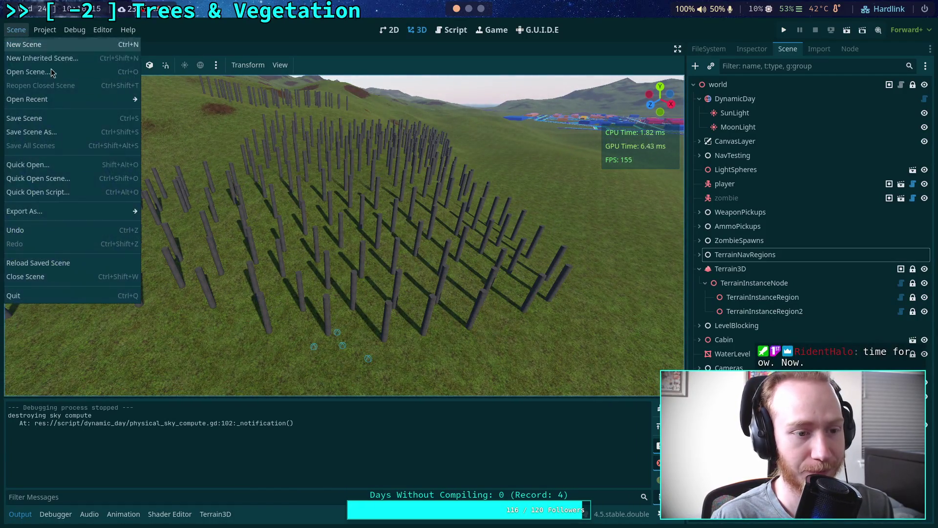
pyautogui.click(49, 118)
# - In the zombie-game shell on workspace 1, run git status to list unstaged changes
pyautogui.press('super+4')
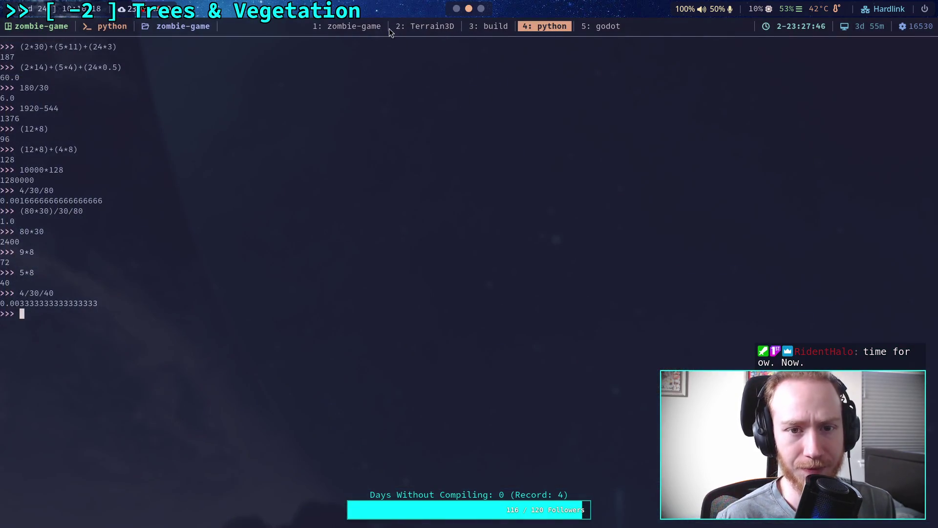
pyautogui.press('super+1')
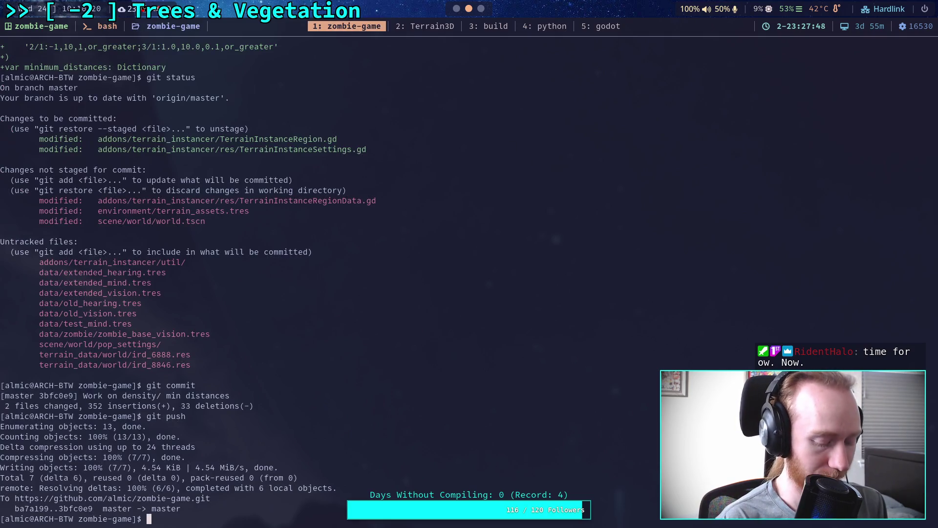
pyautogui.write('it di')
pyautogui.press('BackSpace')
pyautogui.press('BackSpace')
pyautogui.press('BackSpace')
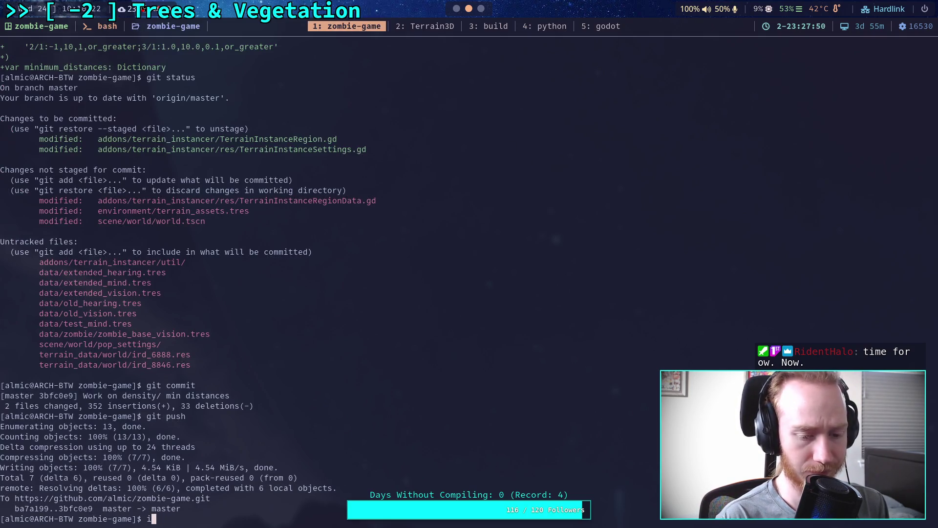
pyautogui.write('git status')
pyautogui.press('Return')
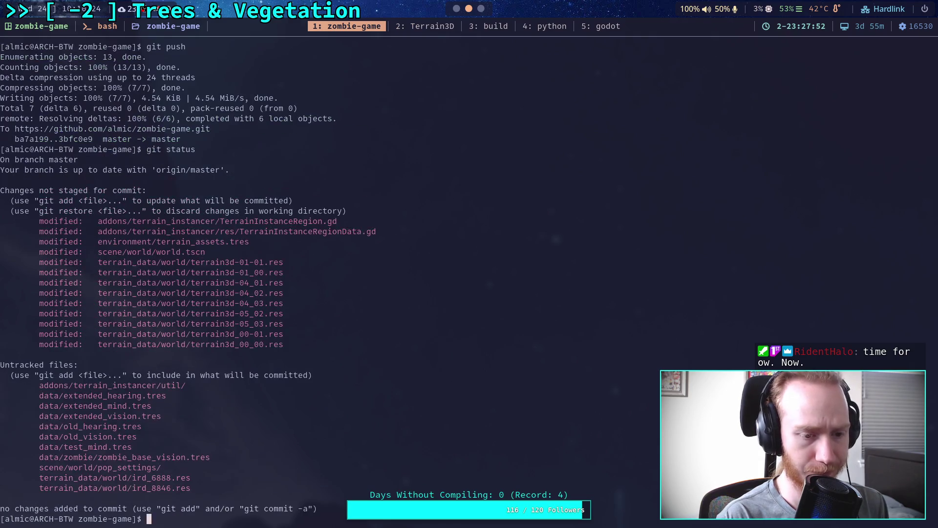
# - Start typing 'git add addons/terrain_', briefly checking the music browser before returning
pyautogui.write('git ')
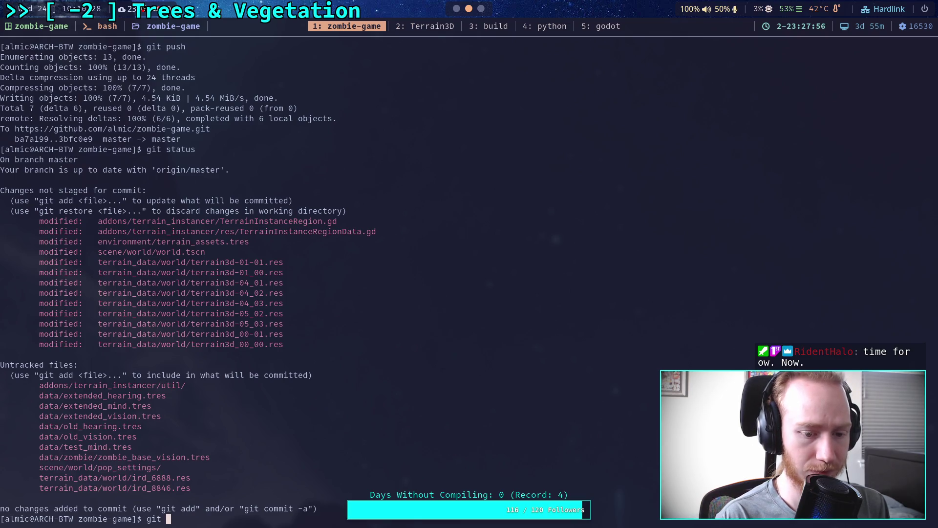
pyautogui.write('restore')
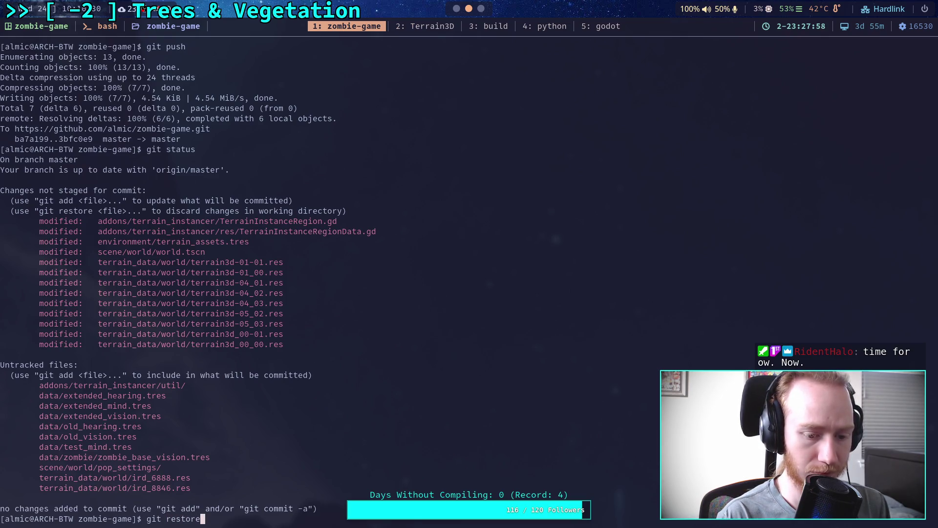
pyautogui.press('BackSpace')
pyautogui.press('BackSpace')
pyautogui.press('BackSpace')
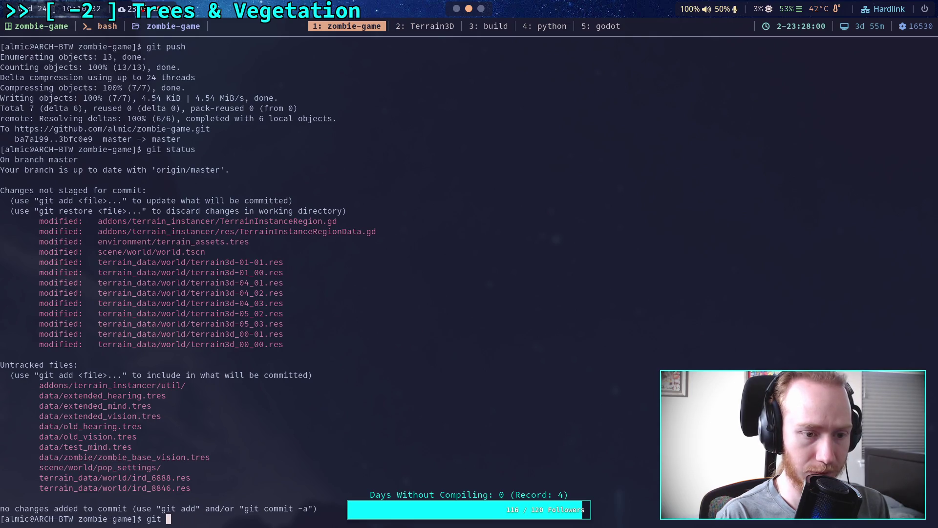
pyautogui.write('dif')
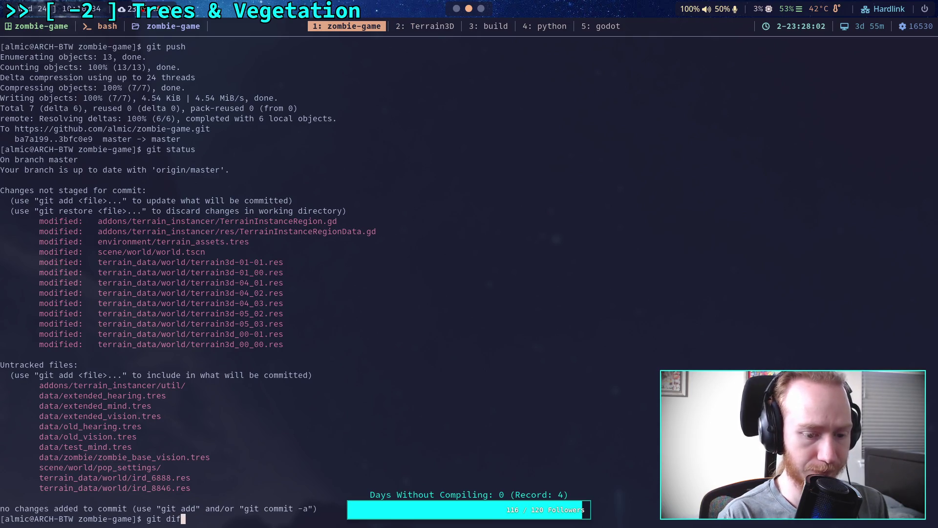
pyautogui.write('dd addons/terrain_')
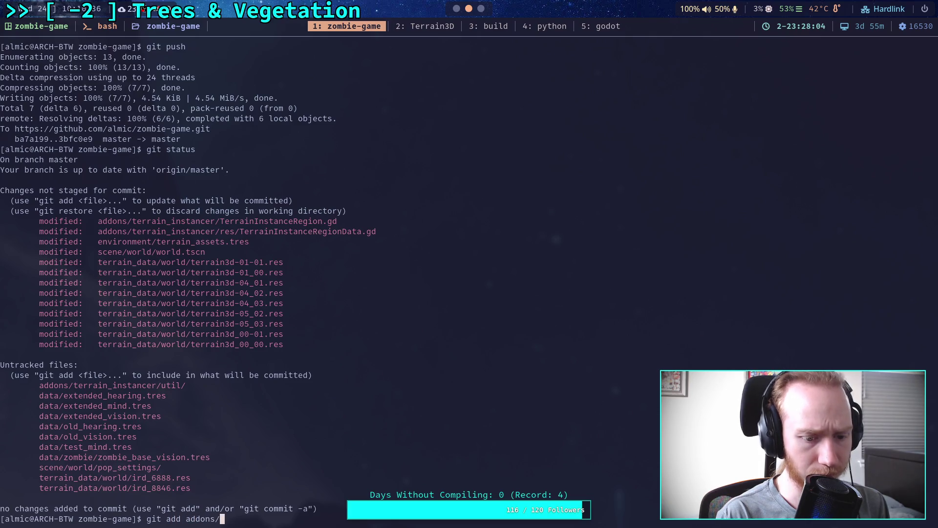
pyautogui.press('super+6')
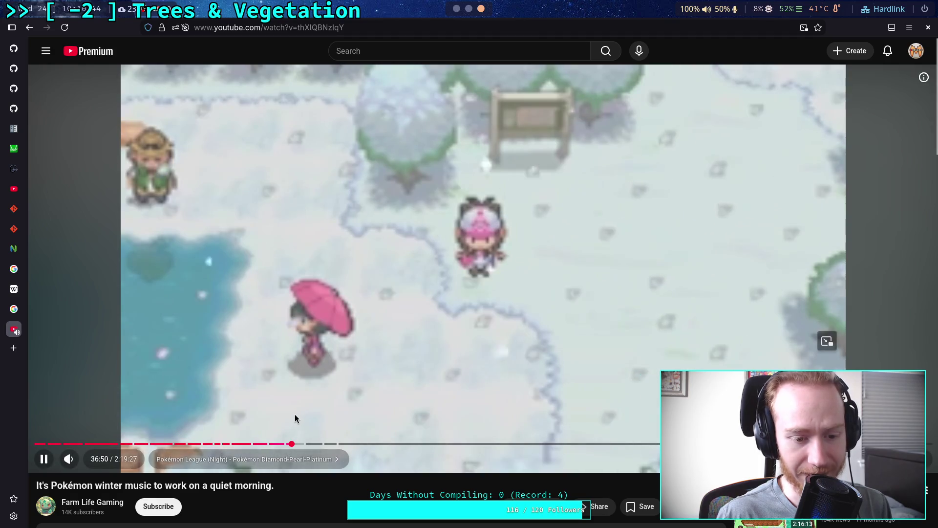
pyautogui.press('super+1')
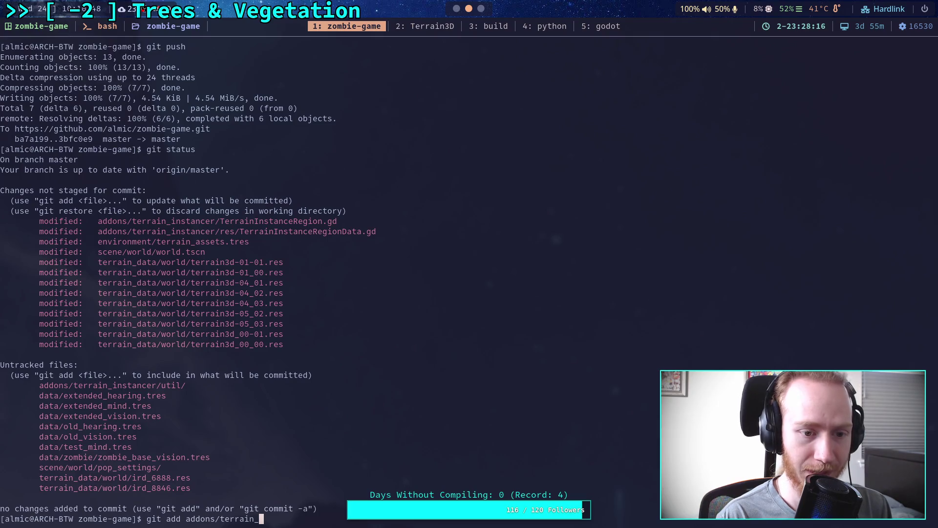
# - Stage addons/terrain_instancer/TerrainInstanceRegion.gd with git add, tab-completing the path
pyautogui.write('in')
pyautogui.press('Tab')
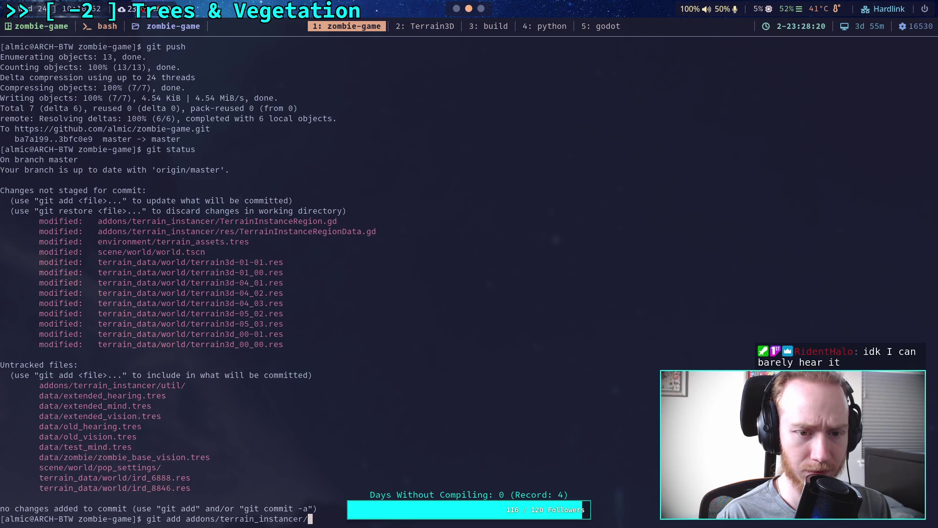
pyautogui.write('Te')
pyautogui.press('Tab')
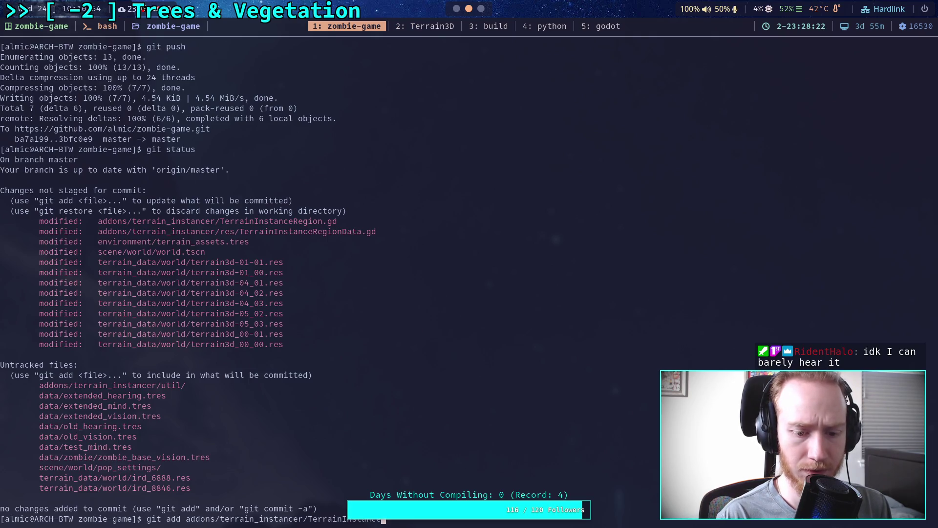
pyautogui.write('R')
pyautogui.press('Tab')
pyautogui.press('Return')
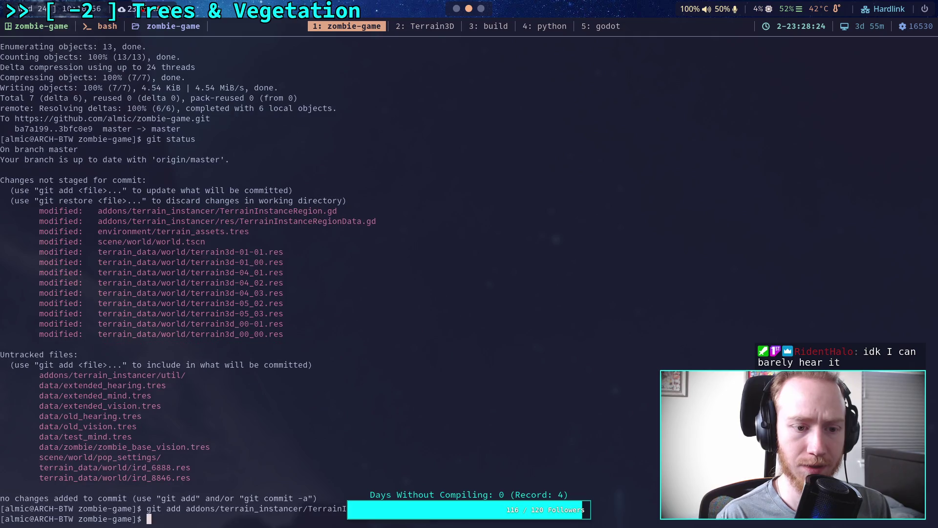
# - Review the unstaged changes with git diff, then the staged diff with git diff --cached
pyautogui.write('git diff')
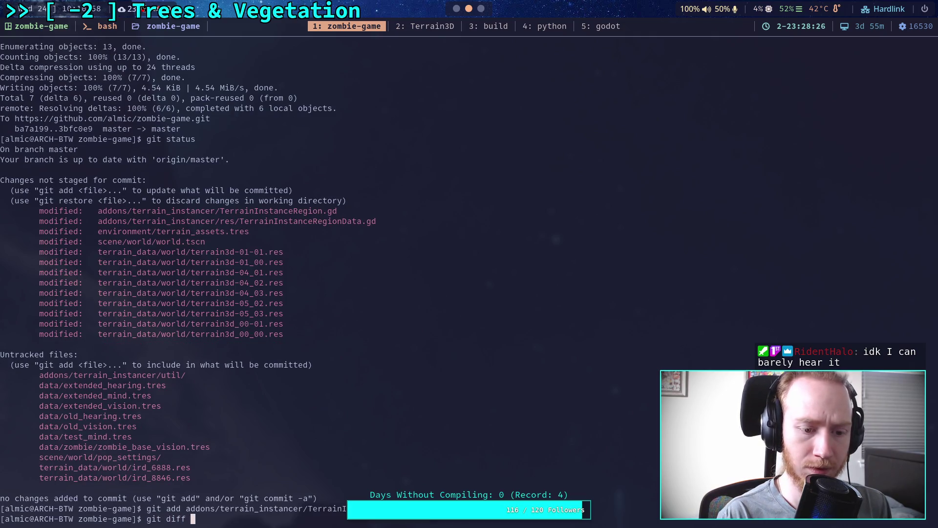
pyautogui.press('Return')
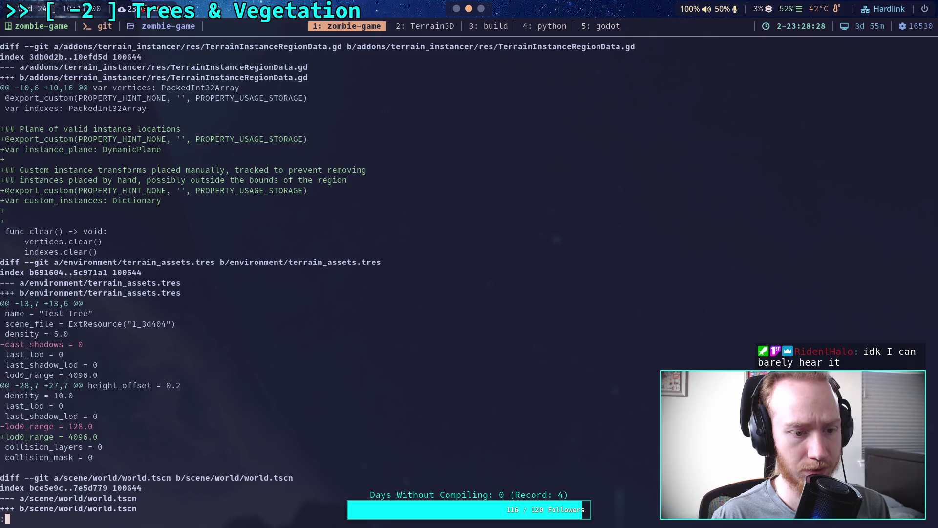
pyautogui.write('qgit diff ')
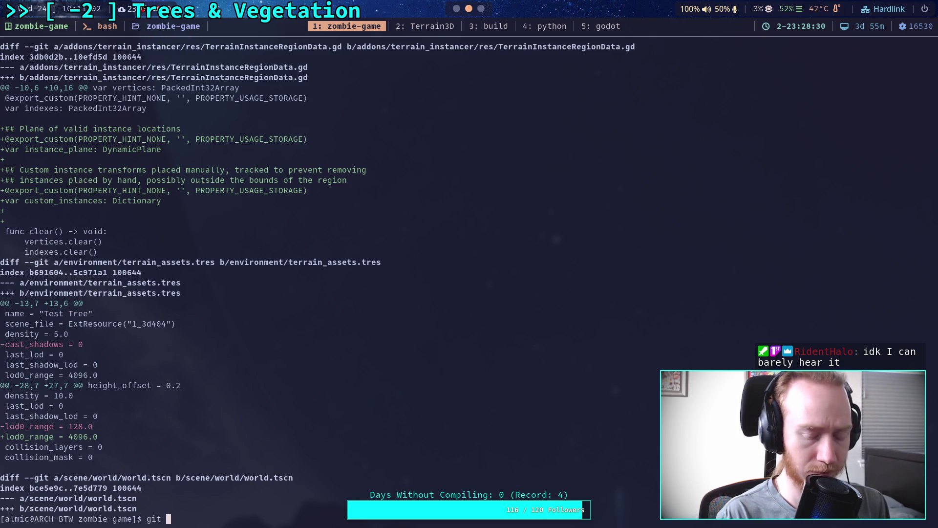
pyautogui.write('cached')
pyautogui.press('Return')
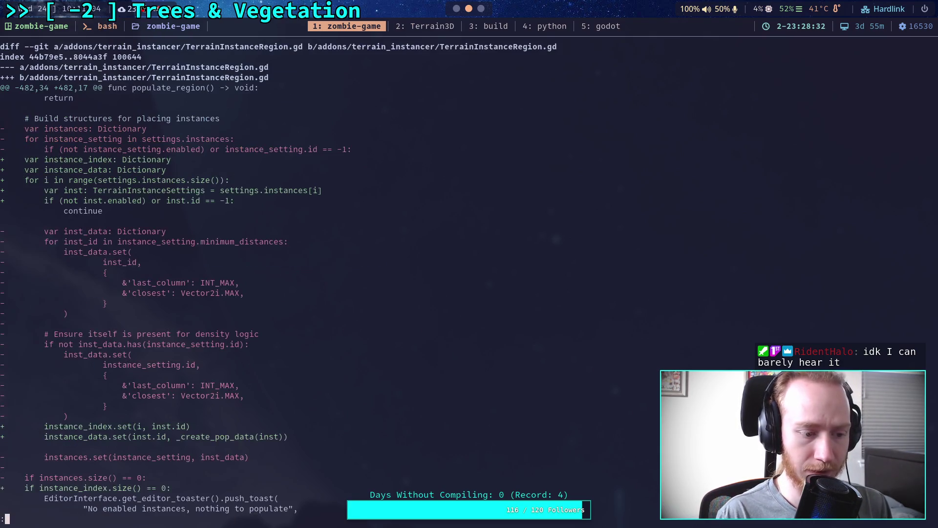